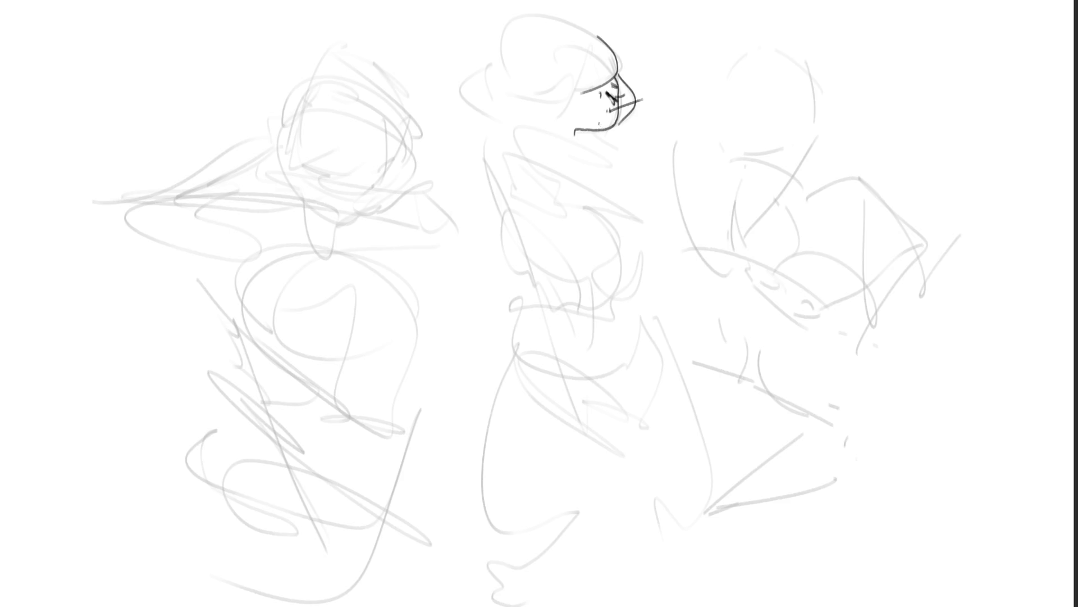
# - Dot freckles on the cheek and ink a stroke across the eye area
pyautogui.click(591, 92)
pyautogui.click(588, 99)
pyautogui.click(584, 104)
pyautogui.hotkey('ctrl', 'z')
pyautogui.moveTo(596, 88); pyautogui.dragTo(559, 105)
# - Ink the head-top arc, the hair bun, the lower hair edge and short hatching under the hair
pyautogui.moveTo(497, 32)
pyautogui.mouseDown()
pyautogui.moveTo(507, 21)
pyautogui.moveTo(585, 20)
pyautogui.moveTo(601, 37)
pyautogui.mouseUp()
pyautogui.hotkey('ctrl', 'z')
pyautogui.hotkey('ctrl', 'z')
pyautogui.hotkey('ctrl', 'z')
pyautogui.moveTo(491, 50)
pyautogui.mouseDown()
pyautogui.moveTo(564, 11)
pyautogui.moveTo(599, 37)
pyautogui.mouseUp()
pyautogui.moveTo(491, 49)
pyautogui.mouseDown()
pyautogui.moveTo(487, 76)
pyautogui.moveTo(497, 90)
pyautogui.moveTo(485, 93)
pyautogui.moveTo(499, 121)
pyautogui.moveTo(522, 127)
pyautogui.mouseUp()
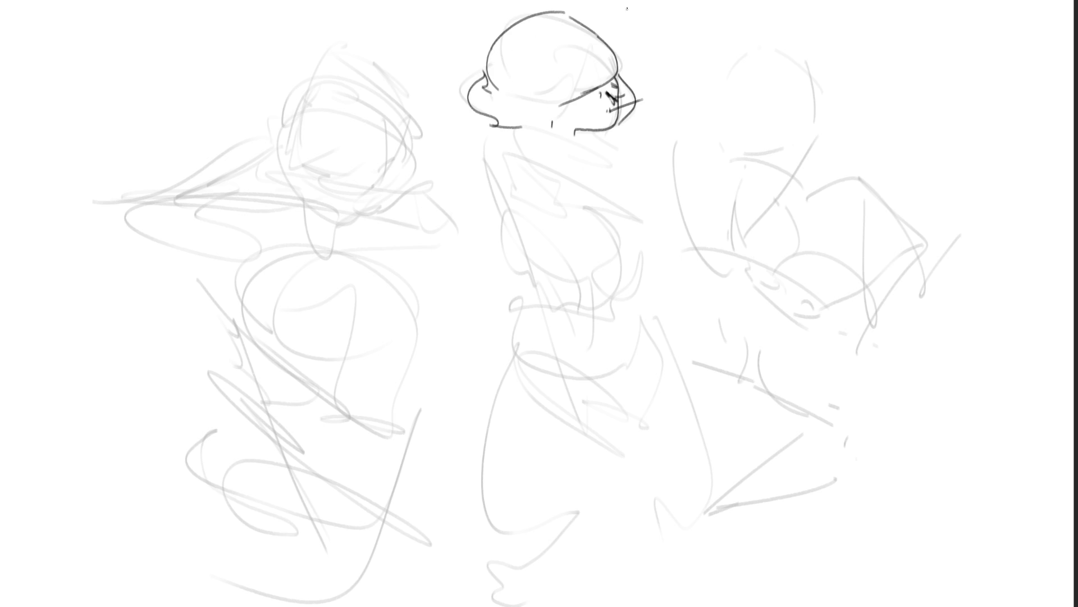
pyautogui.moveTo(572, 104)
pyautogui.mouseDown()
pyautogui.moveTo(518, 123)
pyautogui.moveTo(548, 120)
pyautogui.moveTo(542, 128)
pyautogui.mouseUp()
pyautogui.moveTo(546, 120); pyautogui.dragTo(593, 131)
pyautogui.moveTo(571, 16); pyautogui.dragTo(628, 72)
pyautogui.hotkey('ctrl', 'z')
# - Ink the raised arm and forearm outlines running off the top edge
pyautogui.moveTo(561, 8); pyautogui.dragTo(633, 47)
pyautogui.moveTo(650, 6)
pyautogui.mouseDown()
pyautogui.moveTo(646, 55)
pyautogui.moveTo(622, 74)
pyautogui.mouseUp()
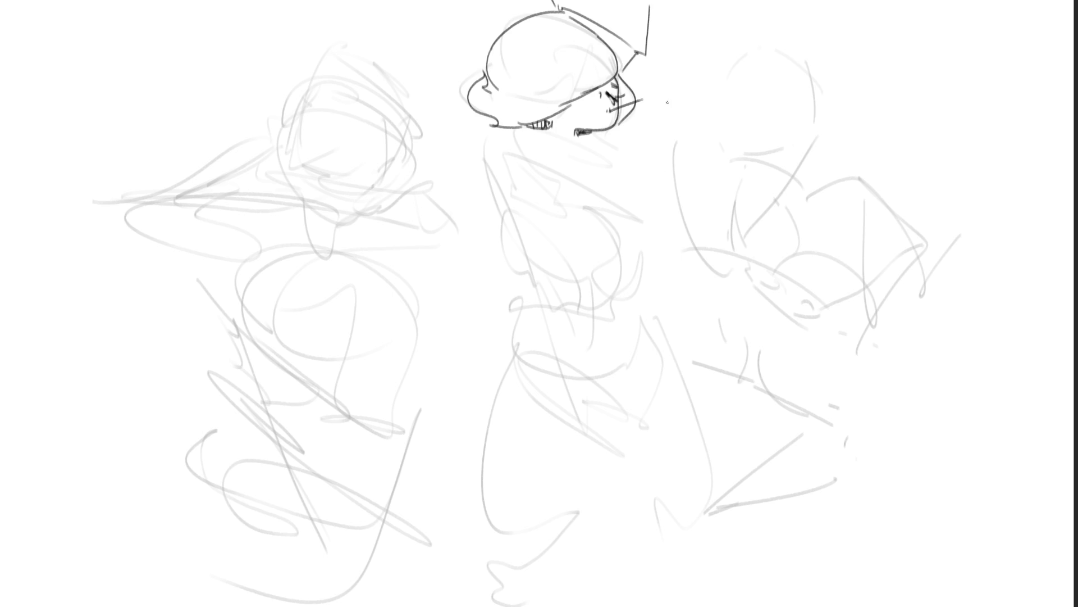
pyautogui.hotkey('ctrl', 'z')
pyautogui.moveTo(675, 14); pyautogui.dragTo(627, 73)
pyautogui.moveTo(676, 17); pyautogui.dragTo(675, 0)
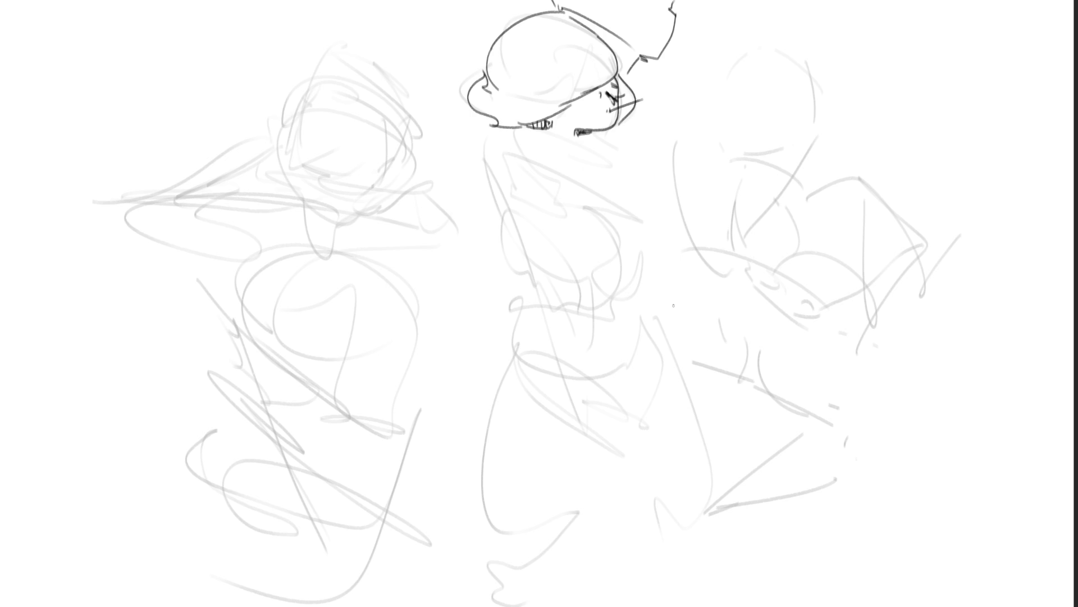
pyautogui.moveTo(641, 0); pyautogui.dragTo(623, 28)
# - Ink the collar line, the chin-to-shoulder line, the long shoulder line and the curled upper arm
pyautogui.moveTo(544, 125); pyautogui.dragTo(628, 191)
pyautogui.hotkey('ctrl', 'z')
pyautogui.moveTo(547, 129); pyautogui.dragTo(619, 167)
pyautogui.moveTo(576, 132); pyautogui.dragTo(609, 164)
pyautogui.moveTo(574, 130)
pyautogui.mouseDown()
pyautogui.moveTo(526, 132)
pyautogui.moveTo(633, 236)
pyautogui.mouseUp()
pyautogui.hotkey('ctrl', 'z')
pyautogui.moveTo(520, 125)
pyautogui.mouseDown()
pyautogui.moveTo(591, 191)
pyautogui.moveTo(630, 208)
pyautogui.mouseUp()
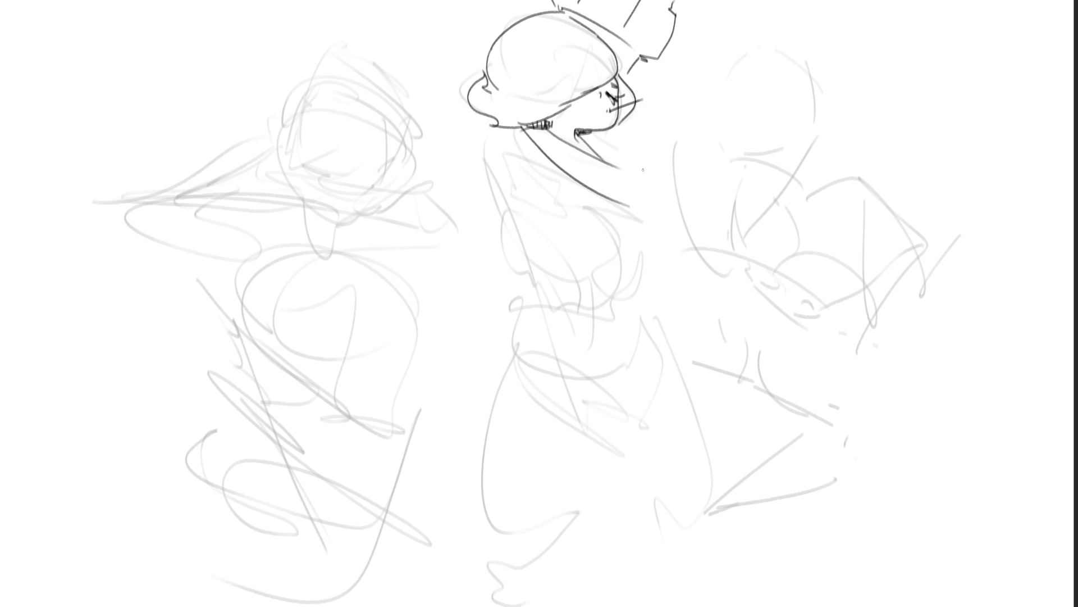
pyautogui.moveTo(580, 131)
pyautogui.mouseDown()
pyautogui.moveTo(636, 163)
pyautogui.moveTo(625, 168)
pyautogui.moveTo(647, 201)
pyautogui.mouseUp()
# - Draw the fist at the arm's end and the lower arm line below it
pyautogui.moveTo(633, 151)
pyautogui.mouseDown()
pyautogui.moveTo(644, 166)
pyautogui.moveTo(644, 139)
pyautogui.mouseUp()
pyautogui.moveTo(648, 139)
pyautogui.mouseDown()
pyautogui.moveTo(655, 164)
pyautogui.moveTo(628, 162)
pyautogui.moveTo(650, 237)
pyautogui.mouseUp()
pyautogui.hotkey('ctrl', 'z')
pyautogui.moveTo(648, 177)
pyautogui.mouseDown()
pyautogui.moveTo(681, 229)
pyautogui.moveTo(644, 246)
pyautogui.mouseUp()
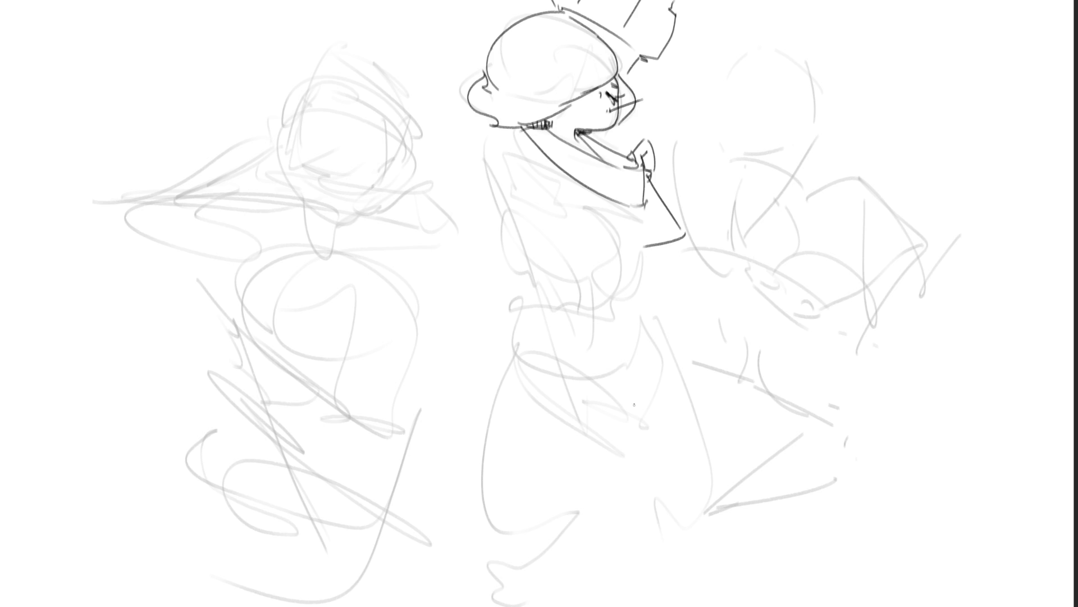
# - Ink the back of the neck and shoulder, the chest curves and horizontal torso lines
pyautogui.moveTo(523, 129); pyautogui.dragTo(513, 225)
pyautogui.moveTo(537, 162)
pyautogui.mouseDown()
pyautogui.moveTo(553, 249)
pyautogui.moveTo(538, 273)
pyautogui.mouseUp()
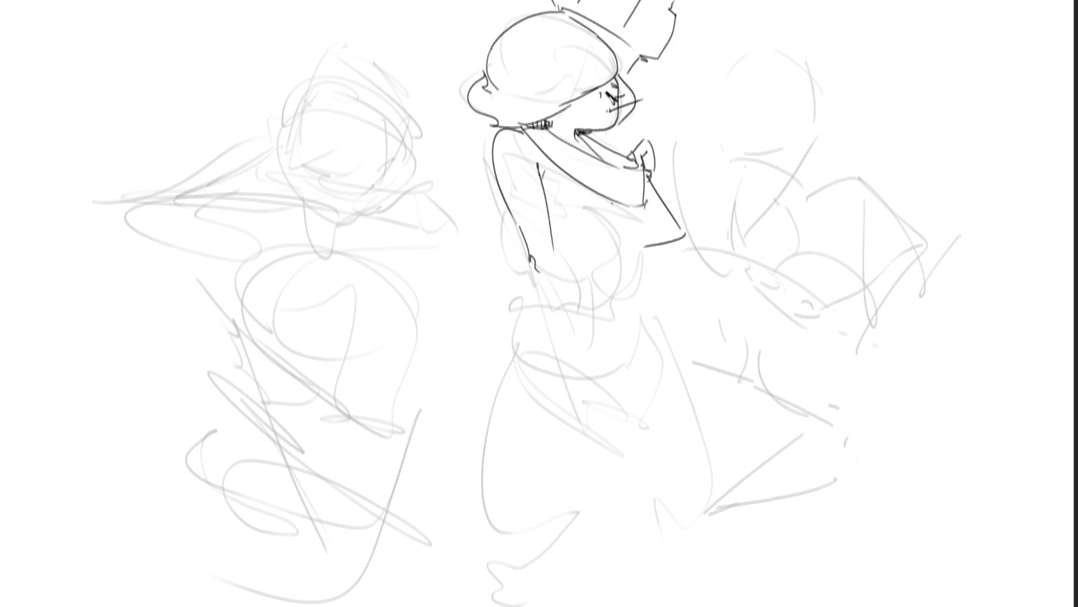
pyautogui.moveTo(600, 194); pyautogui.dragTo(590, 241)
pyautogui.hotkey('ctrl', 'z')
pyautogui.moveTo(640, 207); pyautogui.dragTo(630, 251)
pyautogui.moveTo(563, 245); pyautogui.dragTo(605, 206)
pyautogui.moveTo(559, 209); pyautogui.dragTo(630, 205)
pyautogui.moveTo(553, 261); pyautogui.dragTo(635, 260)
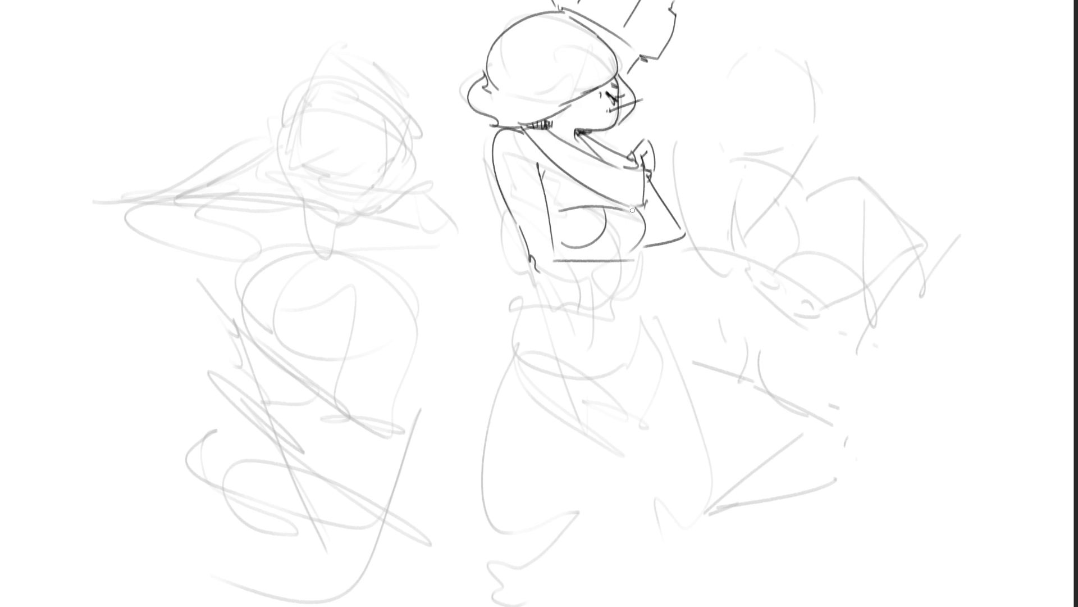
# - Erase the breast curves, then ink the left back and the lowered arm down to the cuffed wrist
pyautogui.press('e')
pyautogui.moveTo(582, 234)
pyautogui.mouseDown()
pyautogui.moveTo(559, 247)
pyautogui.moveTo(604, 218)
pyautogui.mouseUp()
pyautogui.press('e')
pyautogui.moveTo(496, 181); pyautogui.dragTo(526, 243)
pyautogui.moveTo(551, 245); pyautogui.dragTo(587, 371)
pyautogui.moveTo(530, 277)
pyautogui.mouseDown()
pyautogui.moveTo(582, 382)
pyautogui.moveTo(564, 384)
pyautogui.mouseUp()
pyautogui.moveTo(591, 355)
pyautogui.mouseDown()
pyautogui.moveTo(590, 388)
pyautogui.moveTo(603, 403)
pyautogui.moveTo(589, 442)
pyautogui.moveTo(599, 445)
pyautogui.mouseUp()
# - Ink the lowered hand with a finger curve and a first, undone oval attempt below it
pyautogui.moveTo(602, 397); pyautogui.dragTo(616, 417)
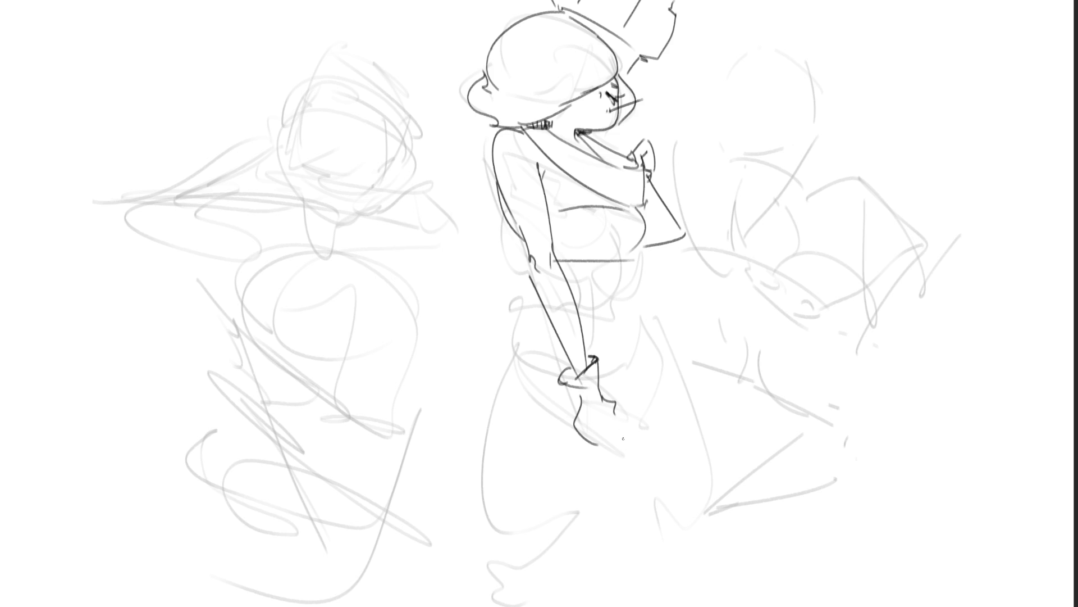
pyautogui.moveTo(571, 414)
pyautogui.mouseDown()
pyautogui.moveTo(572, 429)
pyautogui.moveTo(608, 432)
pyautogui.moveTo(628, 420)
pyautogui.moveTo(725, 454)
pyautogui.moveTo(729, 495)
pyautogui.mouseUp()
pyautogui.moveTo(606, 430); pyautogui.dragTo(721, 497)
pyautogui.moveTo(652, 465); pyautogui.dragTo(657, 474)
pyautogui.hotkey('ctrl', 'z')
pyautogui.hotkey('ctrl', 'z')
pyautogui.moveTo(623, 435)
pyautogui.mouseDown()
pyautogui.moveTo(643, 484)
pyautogui.moveTo(725, 492)
pyautogui.mouseUp()
pyautogui.moveTo(653, 374); pyautogui.dragTo(711, 521)
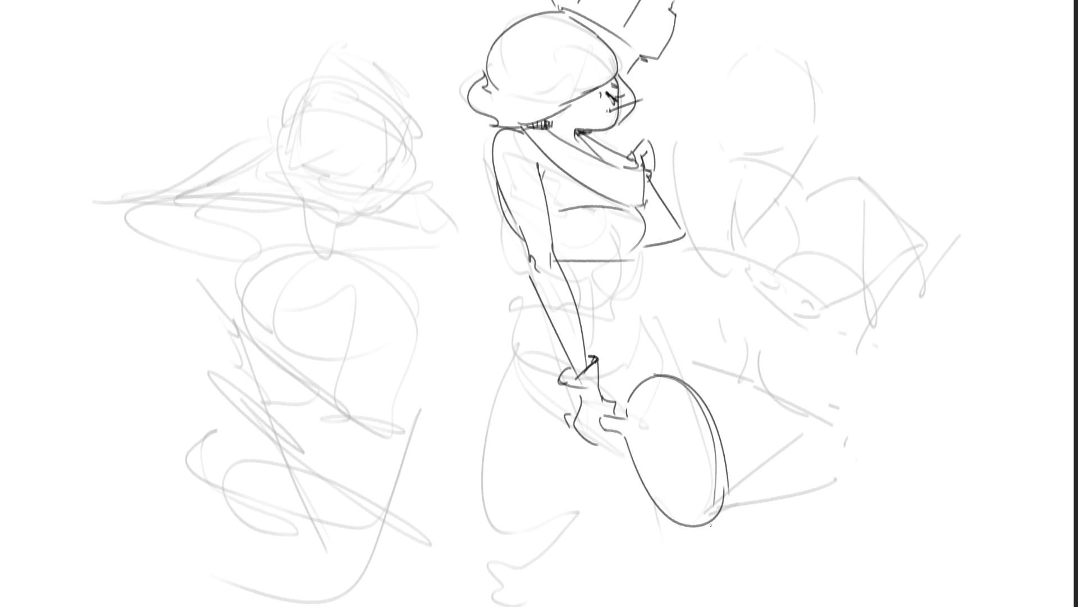
pyautogui.moveTo(647, 378); pyautogui.dragTo(658, 494)
pyautogui.hotkey('ctrl', 'z')
pyautogui.hotkey('ctrl', 'z')
pyautogui.hotkey('ctrl', 'z')
pyautogui.hotkey('ctrl', 'z')
# - Draw the rolling pin's top and bottom edges with a right-side handle, plus the waistline curve
pyautogui.hotkey('ctrl', 'z')
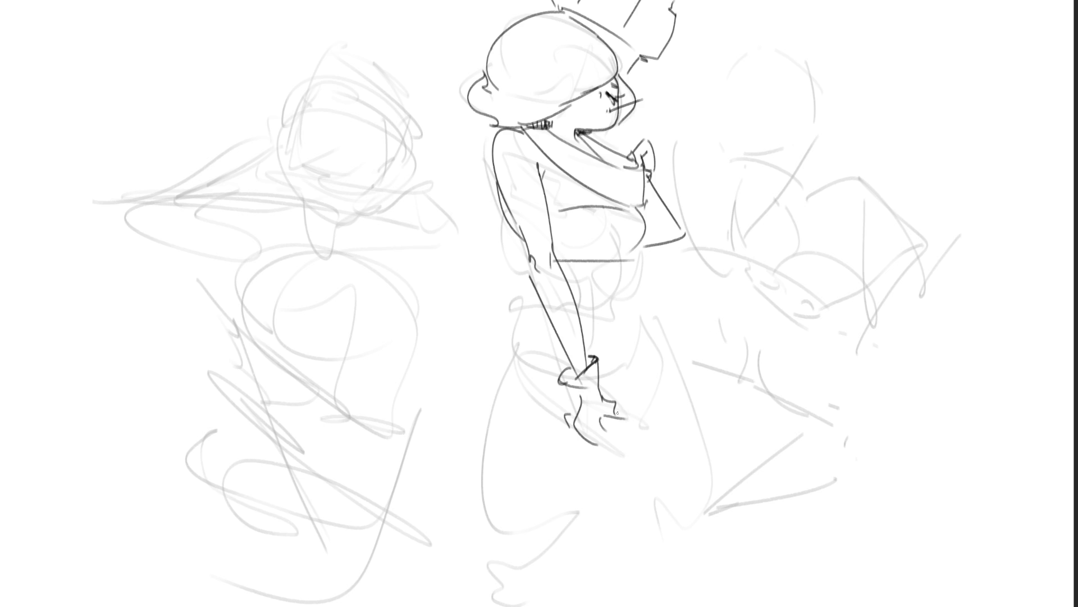
pyautogui.moveTo(618, 409)
pyautogui.mouseDown()
pyautogui.moveTo(633, 465)
pyautogui.moveTo(627, 420)
pyautogui.moveTo(638, 463)
pyautogui.moveTo(696, 402)
pyautogui.moveTo(761, 402)
pyautogui.moveTo(737, 452)
pyautogui.moveTo(782, 482)
pyautogui.mouseUp()
pyautogui.hotkey('ctrl', 'z')
pyautogui.hotkey('ctrl', 'z')
pyautogui.moveTo(618, 459); pyautogui.dragTo(774, 482)
pyautogui.moveTo(761, 402)
pyautogui.mouseDown()
pyautogui.moveTo(778, 426)
pyautogui.moveTo(763, 449)
pyautogui.moveTo(808, 427)
pyautogui.moveTo(778, 450)
pyautogui.moveTo(779, 477)
pyautogui.mouseUp()
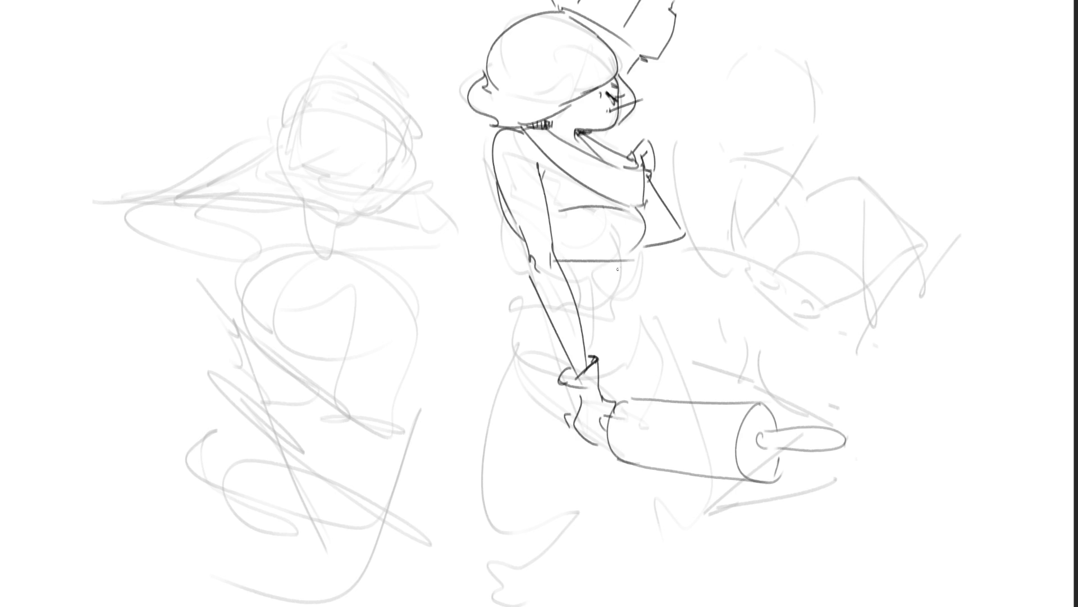
pyautogui.moveTo(638, 271)
pyautogui.mouseDown()
pyautogui.moveTo(617, 297)
pyautogui.moveTo(646, 302)
pyautogui.mouseUp()
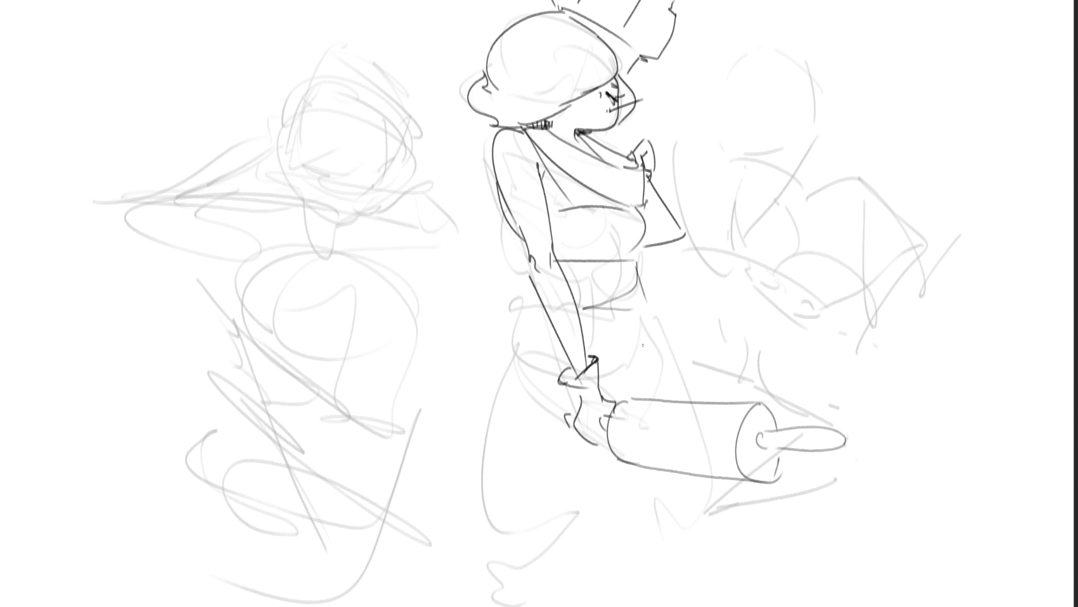
# - Ink two parallel apron straps across the torso and the apron's folded corner
pyautogui.moveTo(575, 209)
pyautogui.mouseDown()
pyautogui.moveTo(609, 296)
pyautogui.moveTo(600, 232)
pyautogui.mouseUp()
pyautogui.hotkey('ctrl', 'z')
pyautogui.hotkey('ctrl', 'z')
pyautogui.hotkey('ctrl', 'z')
pyautogui.moveTo(524, 135); pyautogui.dragTo(630, 283)
pyautogui.moveTo(564, 198)
pyautogui.mouseDown()
pyautogui.moveTo(630, 300)
pyautogui.moveTo(654, 278)
pyautogui.moveTo(641, 296)
pyautogui.moveTo(666, 334)
pyautogui.mouseUp()
pyautogui.moveTo(585, 309); pyautogui.dragTo(666, 331)
pyautogui.moveTo(658, 296)
pyautogui.mouseDown()
pyautogui.moveTo(597, 312)
pyautogui.moveTo(664, 334)
pyautogui.mouseUp()
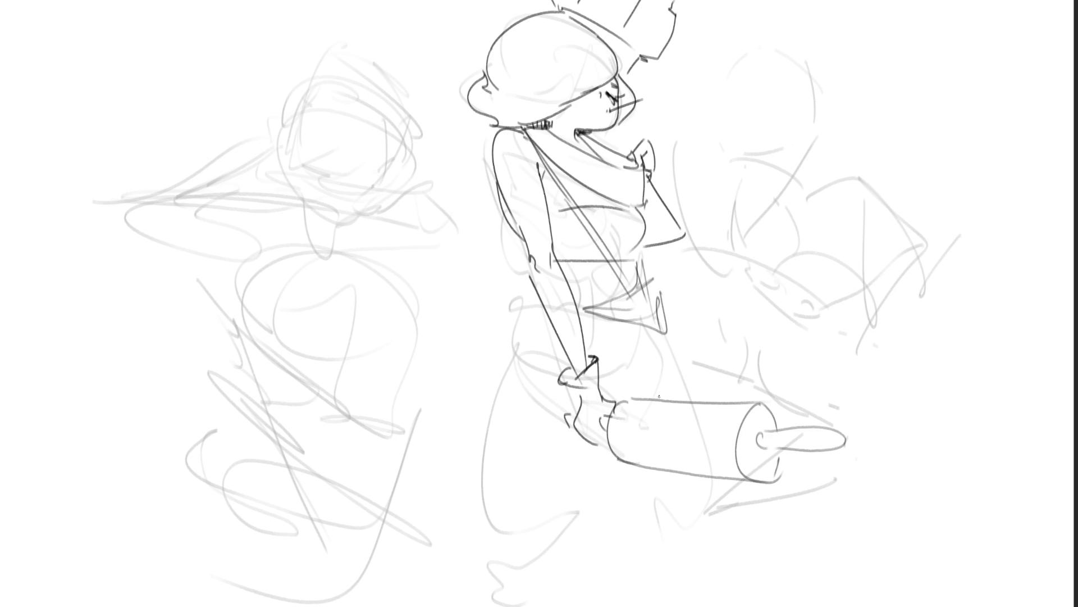
# - Draw the jagged waistband, the long bow tails and the back outline
pyautogui.moveTo(586, 306)
pyautogui.mouseDown()
pyautogui.moveTo(500, 296)
pyautogui.moveTo(522, 293)
pyautogui.mouseUp()
pyautogui.moveTo(520, 288); pyautogui.dragTo(480, 330)
pyautogui.hotkey('ctrl', 'z')
pyautogui.moveTo(516, 299); pyautogui.dragTo(471, 386)
pyautogui.moveTo(490, 273); pyautogui.dragTo(469, 386)
pyautogui.moveTo(499, 202)
pyautogui.mouseDown()
pyautogui.moveTo(455, 340)
pyautogui.moveTo(453, 393)
pyautogui.mouseUp()
pyautogui.moveTo(493, 199); pyautogui.dragTo(474, 401)
pyautogui.moveTo(461, 391); pyautogui.dragTo(496, 398)
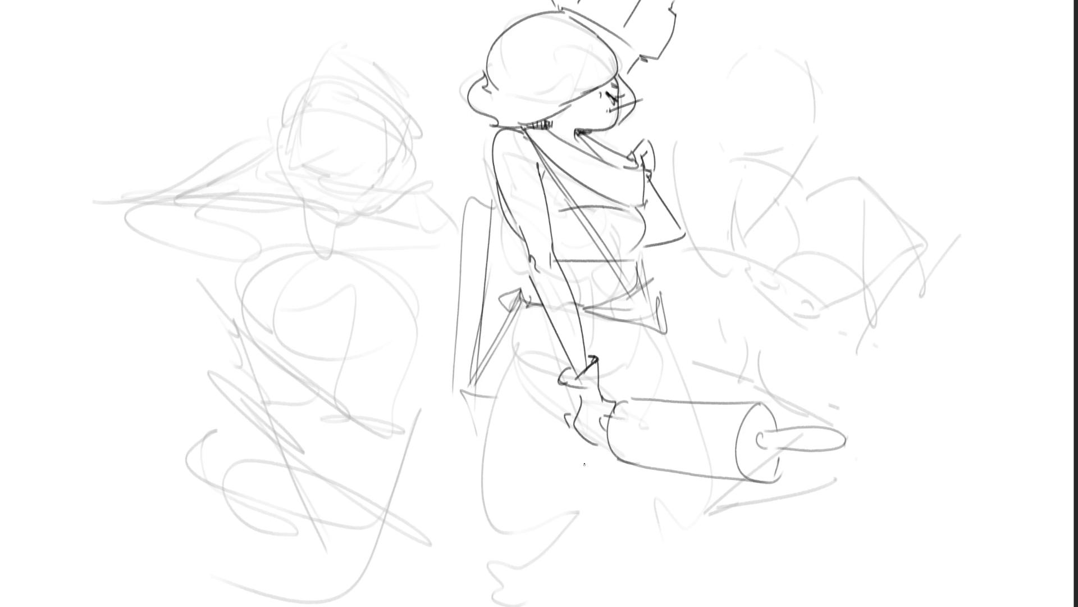
# - Ink the arm beside the body, the bent front leg outline and the hip curve
pyautogui.moveTo(526, 298); pyautogui.dragTo(566, 366)
pyautogui.moveTo(598, 352)
pyautogui.mouseDown()
pyautogui.moveTo(671, 335)
pyautogui.moveTo(800, 351)
pyautogui.mouseUp()
pyautogui.moveTo(821, 359); pyautogui.dragTo(796, 400)
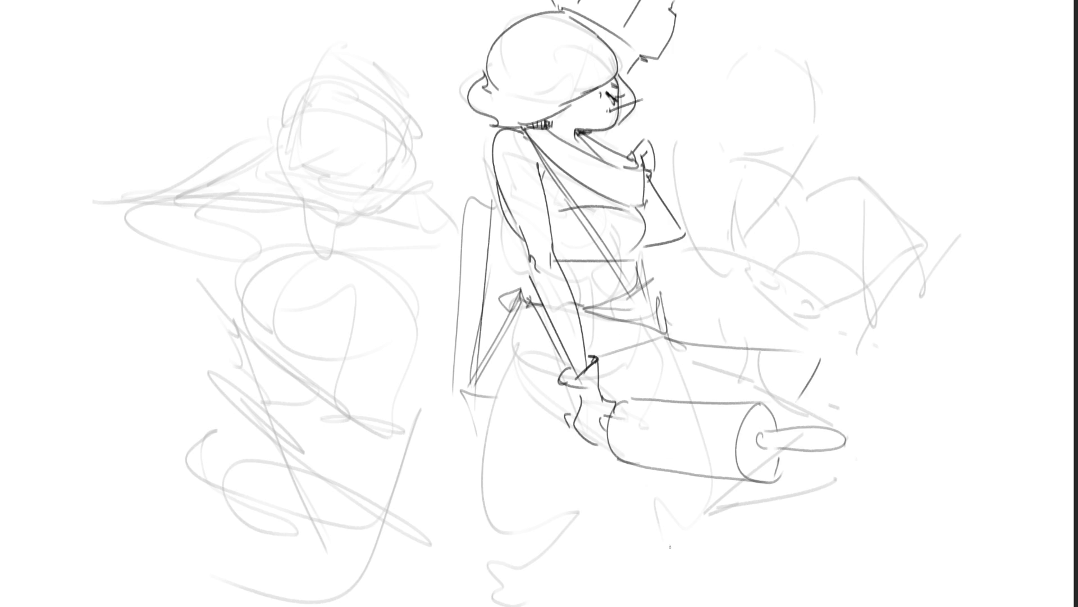
pyautogui.hotkey('ctrl', 'z')
pyautogui.hotkey('ctrl', 'z')
pyautogui.moveTo(664, 315)
pyautogui.mouseDown()
pyautogui.moveTo(705, 285)
pyautogui.moveTo(746, 350)
pyautogui.mouseUp()
pyautogui.moveTo(664, 342)
pyautogui.mouseDown()
pyautogui.moveTo(730, 343)
pyautogui.moveTo(787, 399)
pyautogui.mouseUp()
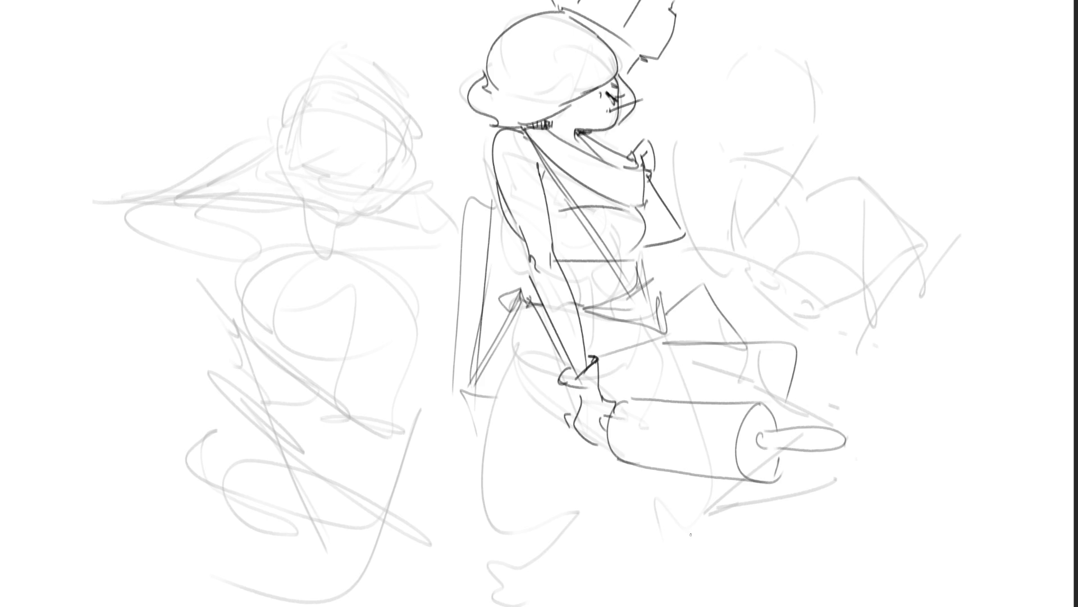
pyautogui.moveTo(531, 267)
pyautogui.mouseDown()
pyautogui.moveTo(499, 377)
pyautogui.moveTo(567, 412)
pyautogui.mouseUp()
pyautogui.moveTo(515, 327); pyautogui.dragTo(557, 358)
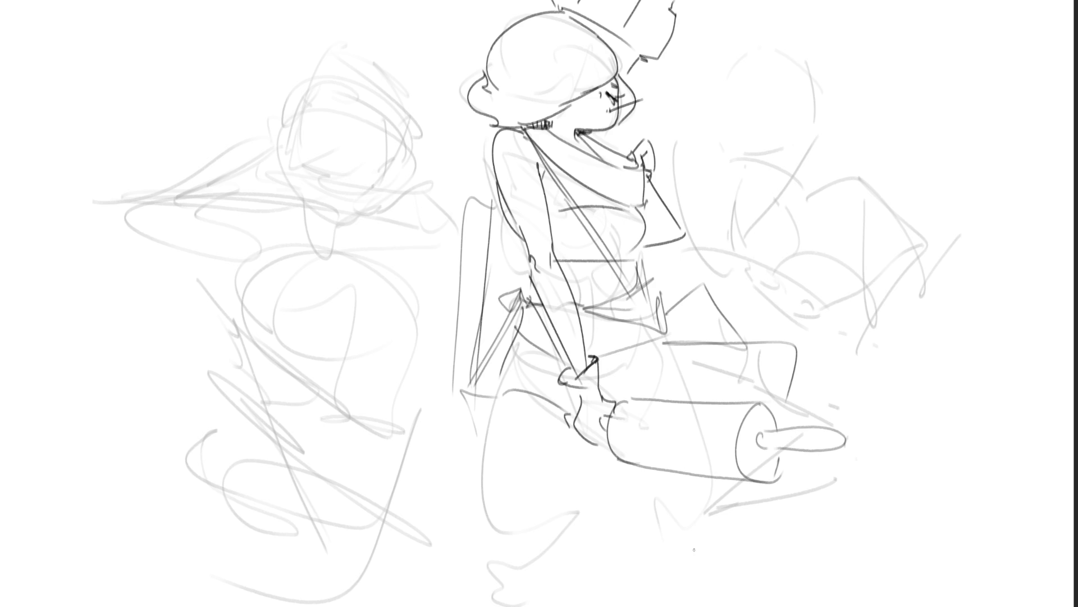
pyautogui.moveTo(517, 391)
pyautogui.mouseDown()
pyautogui.moveTo(497, 400)
pyautogui.moveTo(482, 538)
pyautogui.moveTo(492, 605)
pyautogui.moveTo(594, 466)
pyautogui.mouseUp()
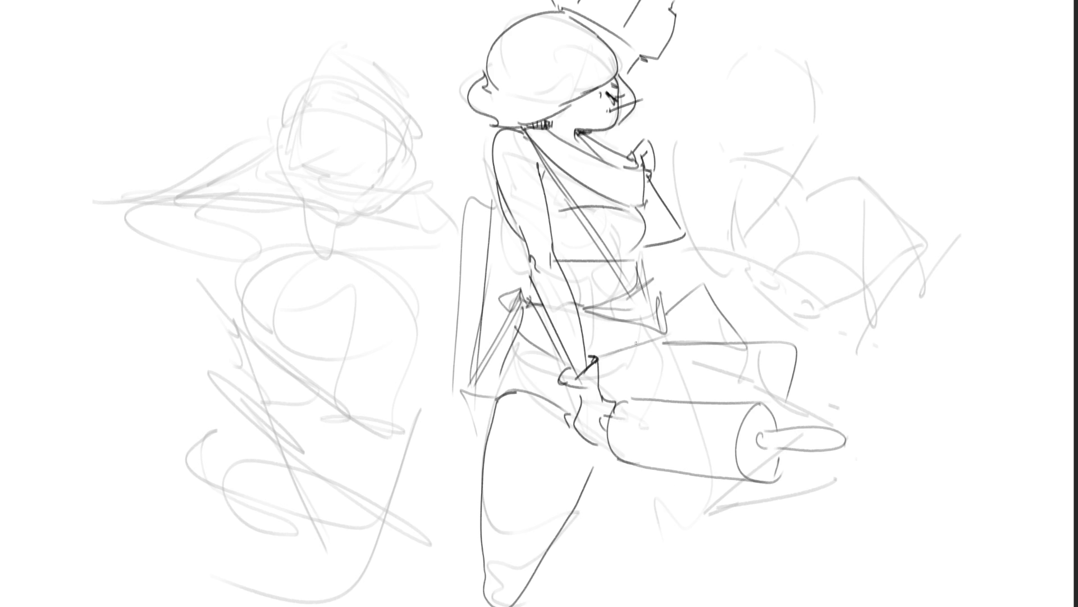
# - Ink the back leg below the rolling pin, an oval foot on the front leg, and dark collar shading
pyautogui.moveTo(604, 459)
pyautogui.mouseDown()
pyautogui.moveTo(688, 590)
pyautogui.moveTo(711, 472)
pyautogui.moveTo(717, 573)
pyautogui.mouseUp()
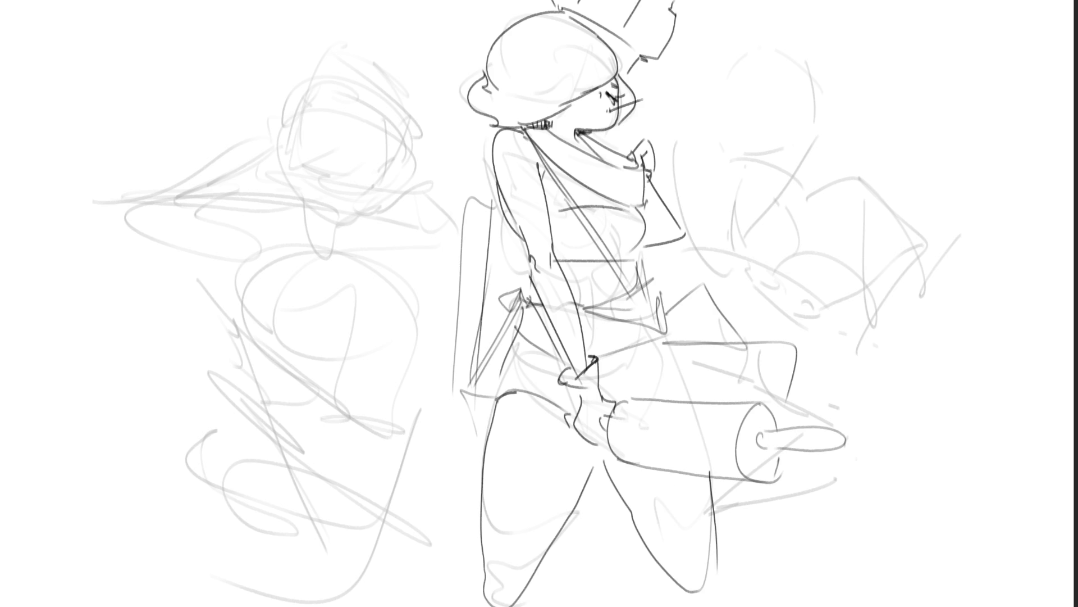
pyautogui.hotkey('ctrl', 'z')
pyautogui.hotkey('ctrl', 'z')
pyautogui.moveTo(612, 468); pyautogui.dragTo(703, 602)
pyautogui.moveTo(711, 488); pyautogui.dragTo(723, 605)
pyautogui.moveTo(670, 579)
pyautogui.mouseDown()
pyautogui.moveTo(674, 606)
pyautogui.moveTo(723, 606)
pyautogui.mouseUp()
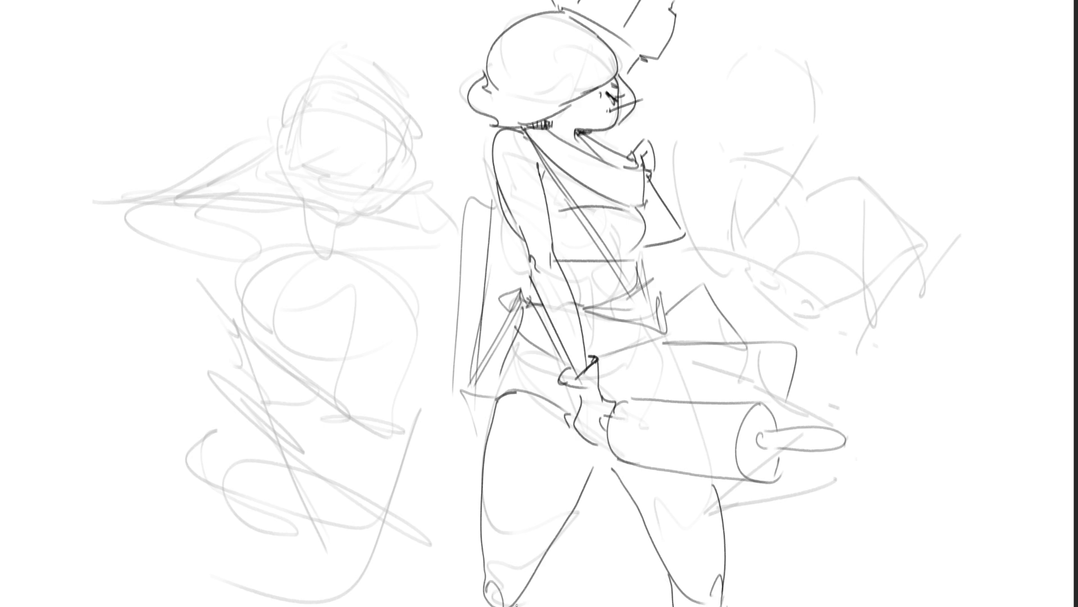
pyautogui.moveTo(504, 591)
pyautogui.mouseDown()
pyautogui.moveTo(491, 598)
pyautogui.moveTo(512, 586)
pyautogui.moveTo(454, 606)
pyautogui.mouseUp()
pyautogui.moveTo(579, 132)
pyautogui.mouseDown()
pyautogui.moveTo(629, 165)
pyautogui.moveTo(601, 149)
pyautogui.moveTo(609, 135)
pyautogui.mouseUp()
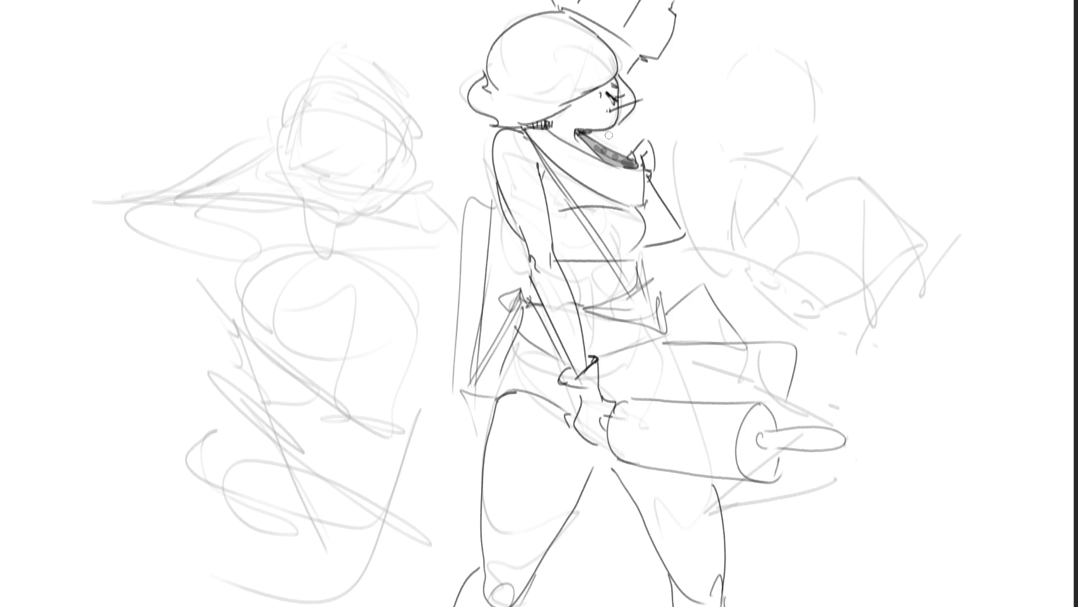
# - Shade grey along the collar and neckline, between hair and jaw, under the hair and along the hat brim
pyautogui.hotkey('ctrl', 'z')
pyautogui.hotkey('ctrl', 'z')
pyautogui.hotkey('ctrl', 'z')
pyautogui.hotkey('ctrl', 'z')
pyautogui.moveTo(580, 132); pyautogui.dragTo(635, 168)
pyautogui.hotkey('ctrl', 'z')
pyautogui.hotkey('ctrl', 'z')
pyautogui.moveTo(545, 119); pyautogui.dragTo(591, 149)
pyautogui.hotkey('ctrl', 'z')
pyautogui.hotkey('ctrl', 'z')
pyautogui.moveTo(550, 120); pyautogui.dragTo(587, 138)
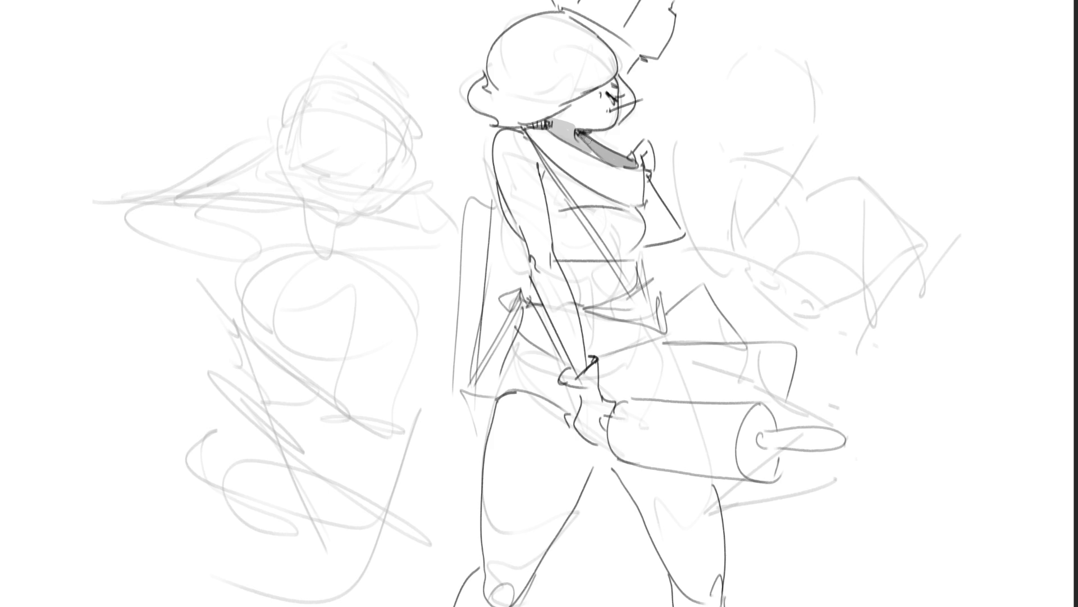
pyautogui.moveTo(556, 119); pyautogui.dragTo(612, 81)
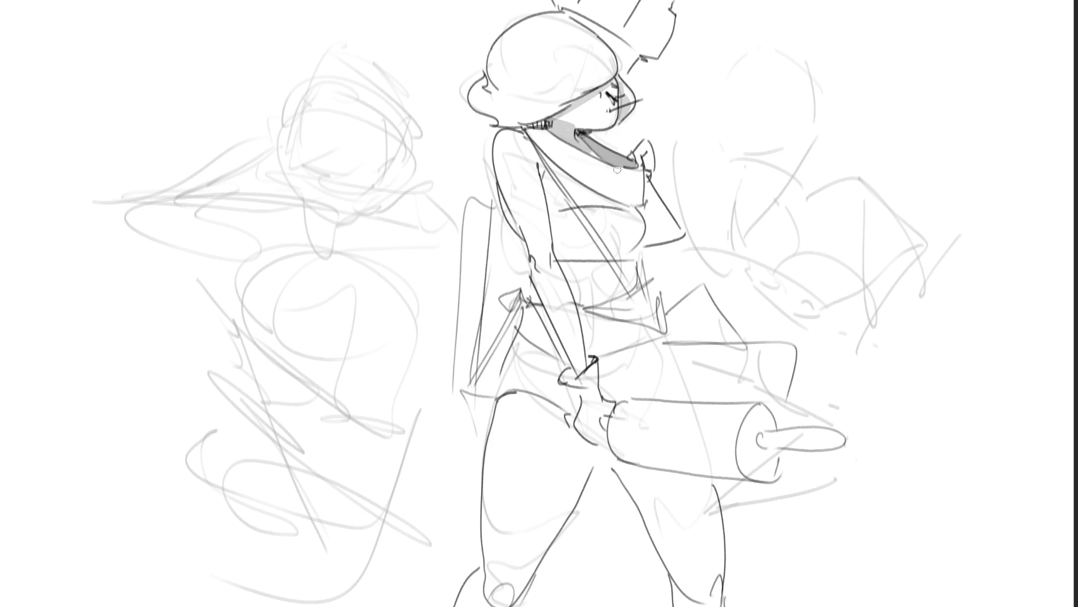
pyautogui.moveTo(540, 105)
pyautogui.mouseDown()
pyautogui.moveTo(562, 105)
pyautogui.moveTo(497, 117)
pyautogui.mouseUp()
pyautogui.moveTo(577, 2)
pyautogui.mouseDown()
pyautogui.moveTo(649, 57)
pyautogui.moveTo(587, 18)
pyautogui.moveTo(636, 63)
pyautogui.moveTo(615, 44)
pyautogui.moveTo(629, 52)
pyautogui.mouseUp()
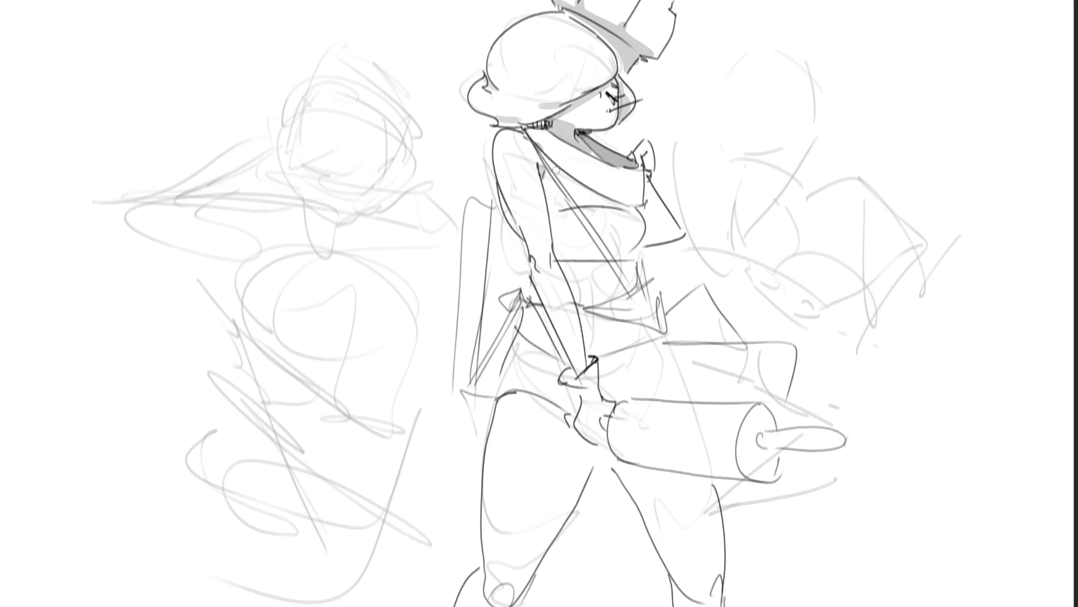
# - Shade below the collar, the chest's right edge and the torso's left and lower-left edges
pyautogui.moveTo(548, 159); pyautogui.dragTo(612, 205)
pyautogui.moveTo(542, 167); pyautogui.dragTo(595, 252)
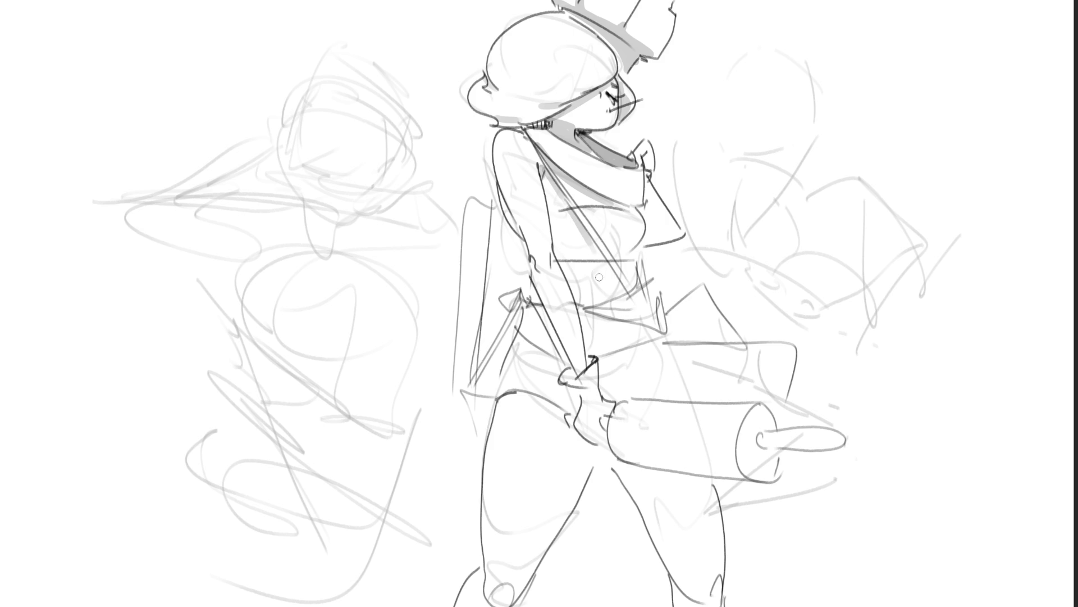
pyautogui.moveTo(649, 194)
pyautogui.mouseDown()
pyautogui.moveTo(671, 237)
pyautogui.moveTo(647, 219)
pyautogui.moveTo(671, 239)
pyautogui.mouseUp()
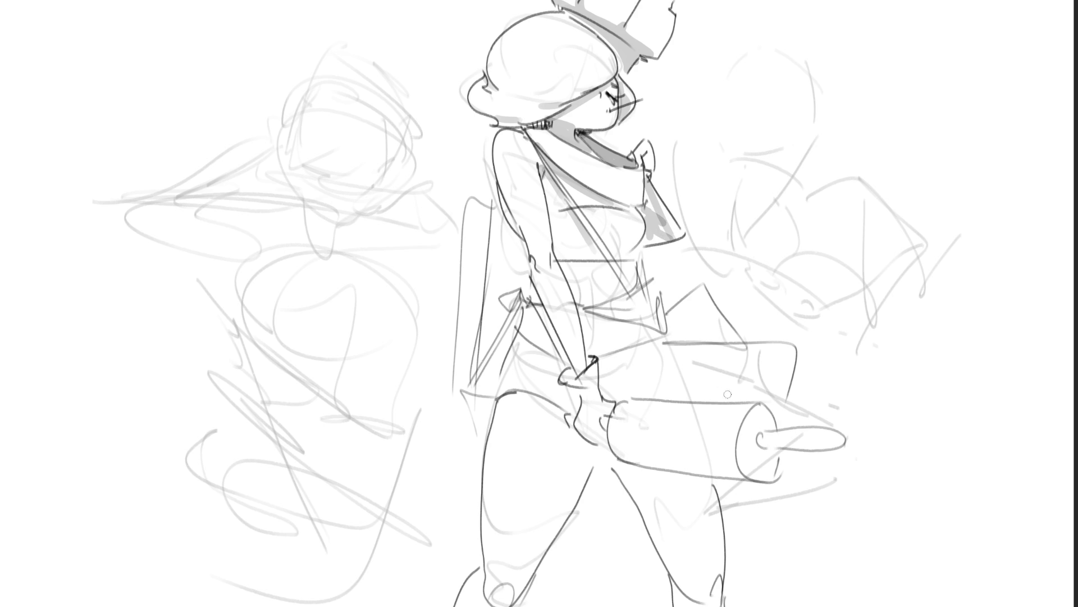
pyautogui.hotkey('ctrl', 'z')
pyautogui.hotkey('ctrl', 'z')
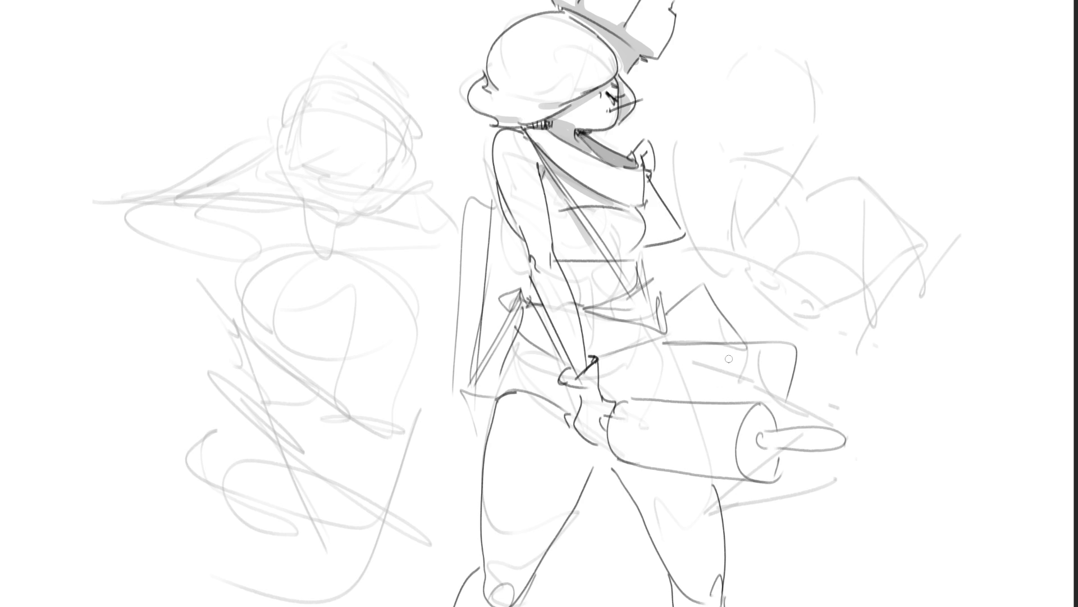
pyautogui.moveTo(646, 183)
pyautogui.mouseDown()
pyautogui.moveTo(640, 207)
pyautogui.moveTo(651, 185)
pyautogui.moveTo(674, 230)
pyautogui.moveTo(658, 239)
pyautogui.mouseUp()
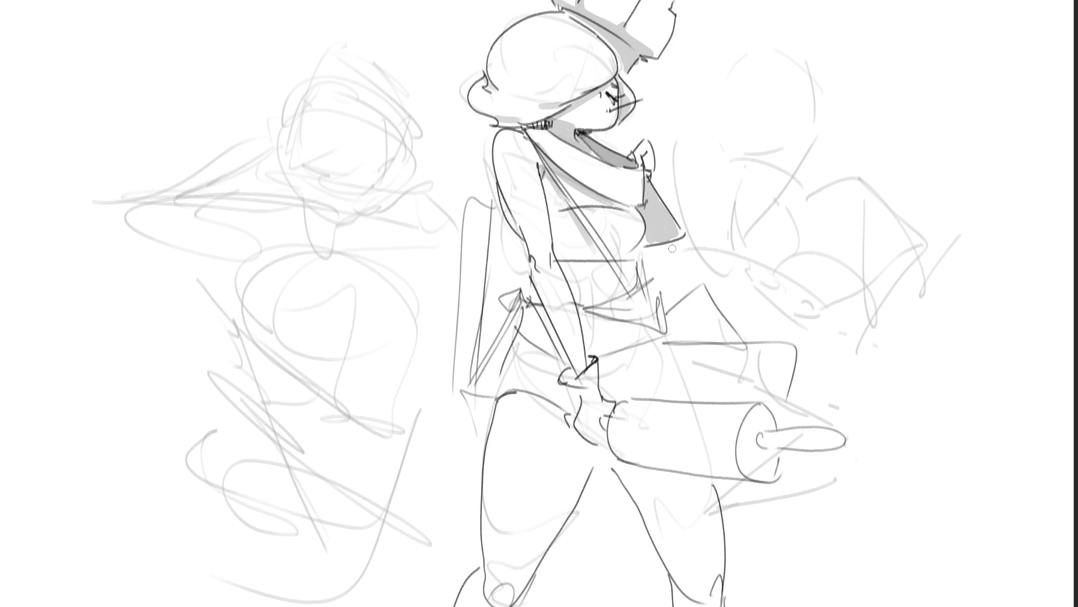
pyautogui.moveTo(494, 188)
pyautogui.mouseDown()
pyautogui.moveTo(520, 233)
pyautogui.moveTo(498, 220)
pyautogui.moveTo(494, 256)
pyautogui.moveTo(502, 224)
pyautogui.mouseUp()
pyautogui.moveTo(479, 352)
pyautogui.mouseDown()
pyautogui.moveTo(475, 370)
pyautogui.moveTo(490, 387)
pyautogui.moveTo(483, 365)
pyautogui.moveTo(511, 335)
pyautogui.moveTo(503, 299)
pyautogui.mouseUp()
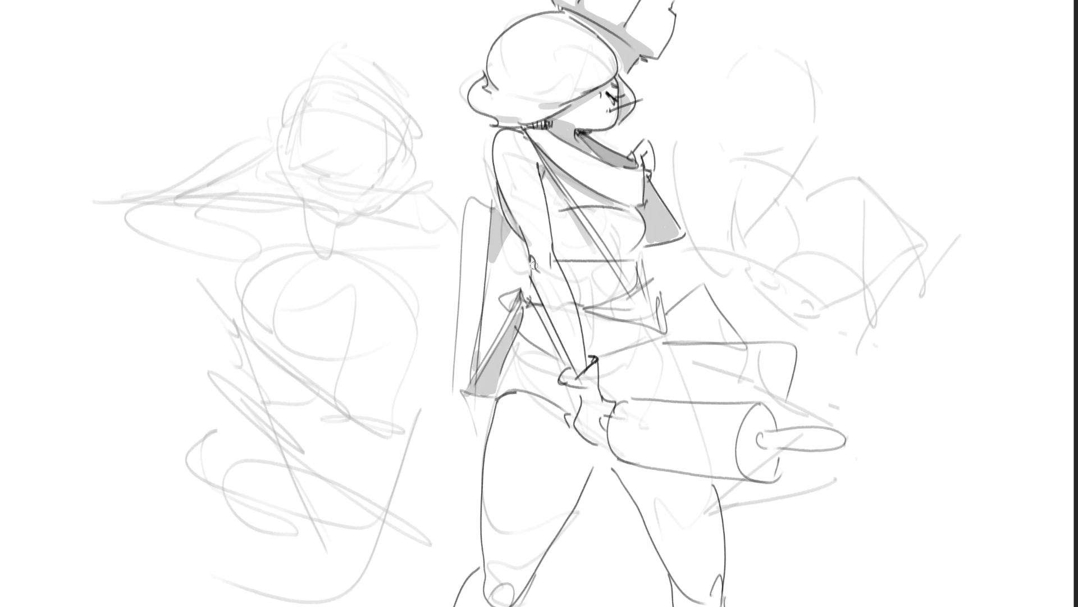
# - Shade beside the arm, the wrist cuff's top edge, below the hand and under the rolling pin
pyautogui.moveTo(550, 232); pyautogui.dragTo(548, 249)
pyautogui.moveTo(587, 359); pyautogui.dragTo(599, 364)
pyautogui.moveTo(584, 435)
pyautogui.mouseDown()
pyautogui.moveTo(598, 440)
pyautogui.moveTo(578, 425)
pyautogui.mouseUp()
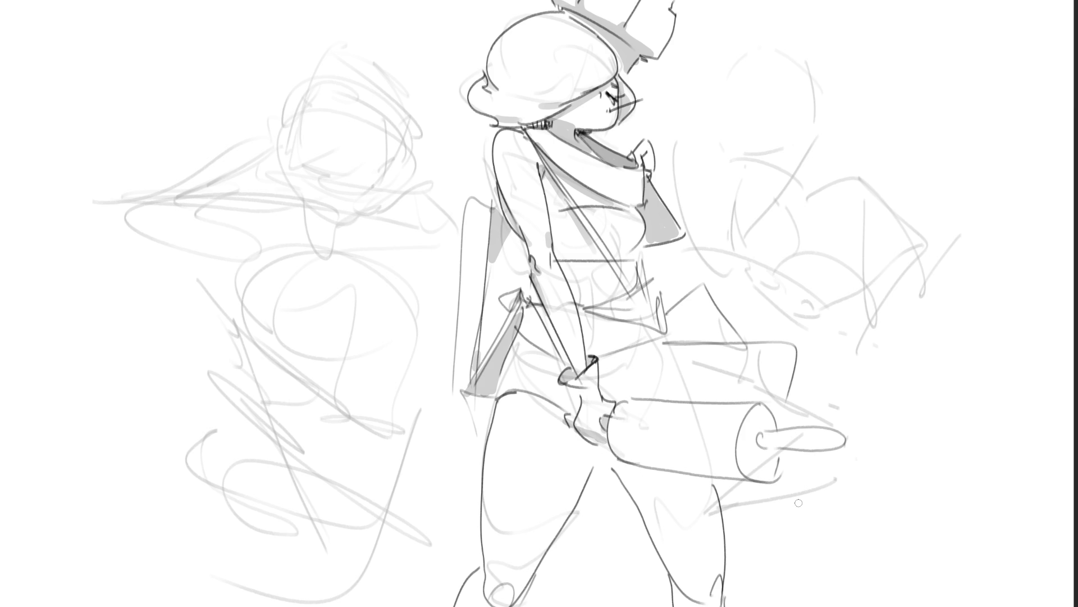
pyautogui.moveTo(612, 441); pyautogui.dragTo(741, 458)
pyautogui.hotkey('ctrl', 'z')
pyautogui.moveTo(617, 440); pyautogui.dragTo(735, 453)
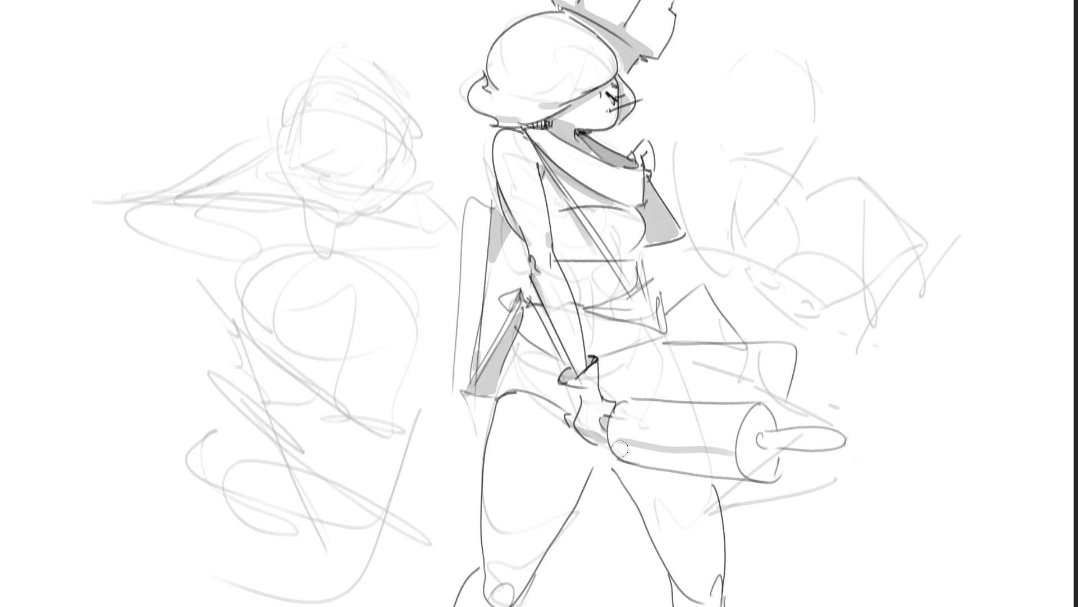
# - Add more rolling-pin and chest shading, and ink darker waist and forearm lines with grey shading
pyautogui.moveTo(622, 449)
pyautogui.mouseDown()
pyautogui.moveTo(740, 464)
pyautogui.moveTo(676, 466)
pyautogui.moveTo(767, 469)
pyautogui.moveTo(781, 449)
pyautogui.moveTo(768, 478)
pyautogui.mouseUp()
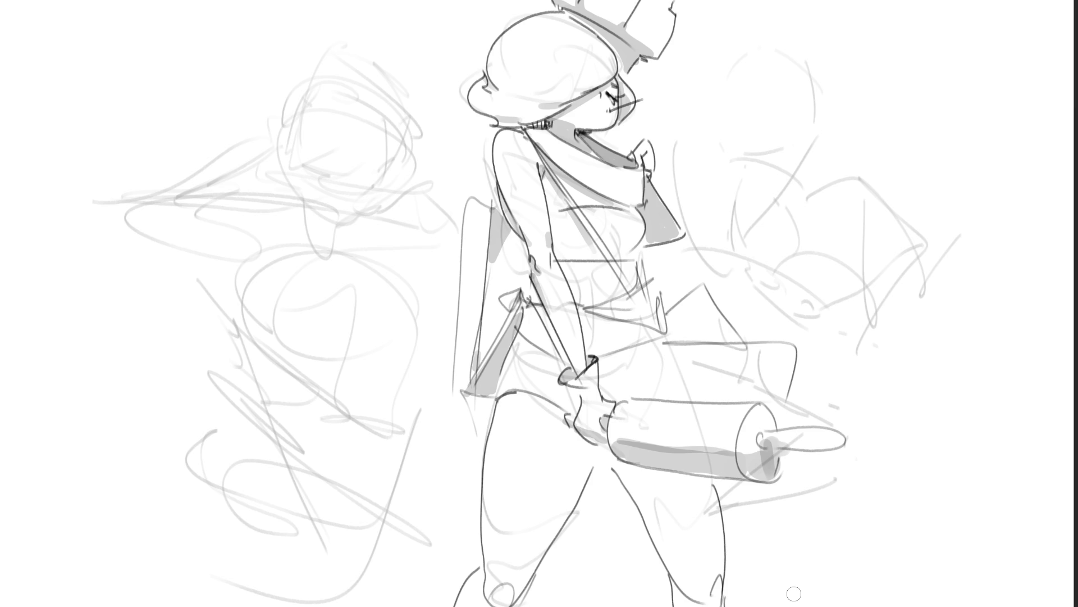
pyautogui.moveTo(636, 246); pyautogui.dragTo(594, 244)
pyautogui.moveTo(587, 307); pyautogui.dragTo(635, 317)
pyautogui.moveTo(537, 305); pyautogui.dragTo(562, 368)
pyautogui.moveTo(534, 318); pyautogui.dragTo(548, 341)
pyautogui.moveTo(580, 309); pyautogui.dragTo(610, 323)
# - Fill the waist triangle grey, shade the leg, hand area and knee, and draw the left figure's eye
pyautogui.moveTo(691, 326)
pyautogui.mouseDown()
pyautogui.moveTo(682, 318)
pyautogui.moveTo(691, 335)
pyautogui.moveTo(699, 295)
pyautogui.mouseUp()
pyautogui.moveTo(784, 374); pyautogui.dragTo(778, 382)
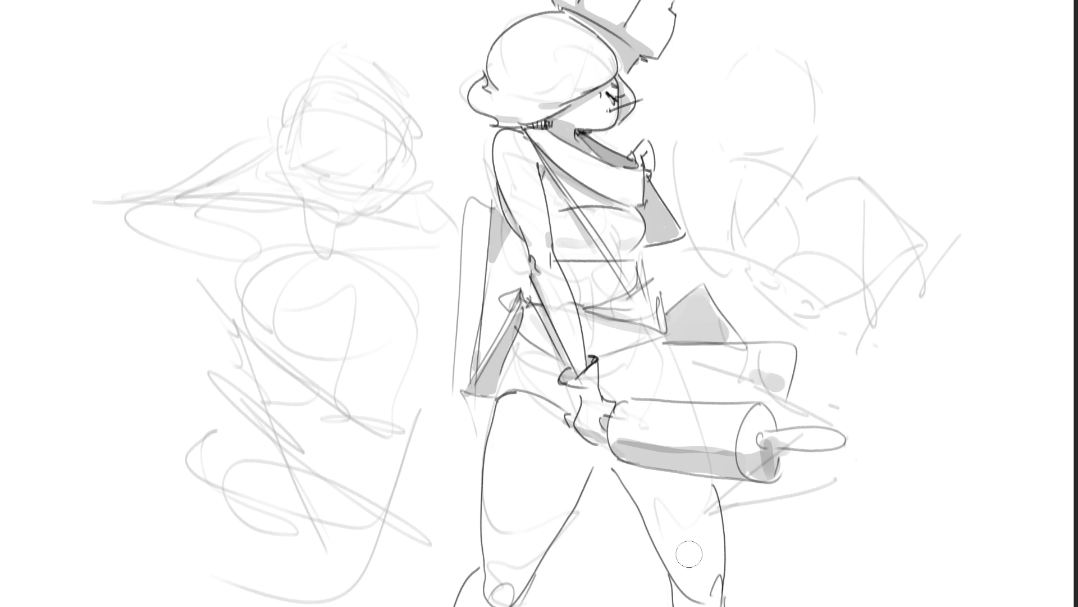
pyautogui.moveTo(617, 461)
pyautogui.mouseDown()
pyautogui.moveTo(652, 512)
pyautogui.moveTo(668, 596)
pyautogui.moveTo(696, 562)
pyautogui.moveTo(702, 601)
pyautogui.moveTo(716, 496)
pyautogui.mouseUp()
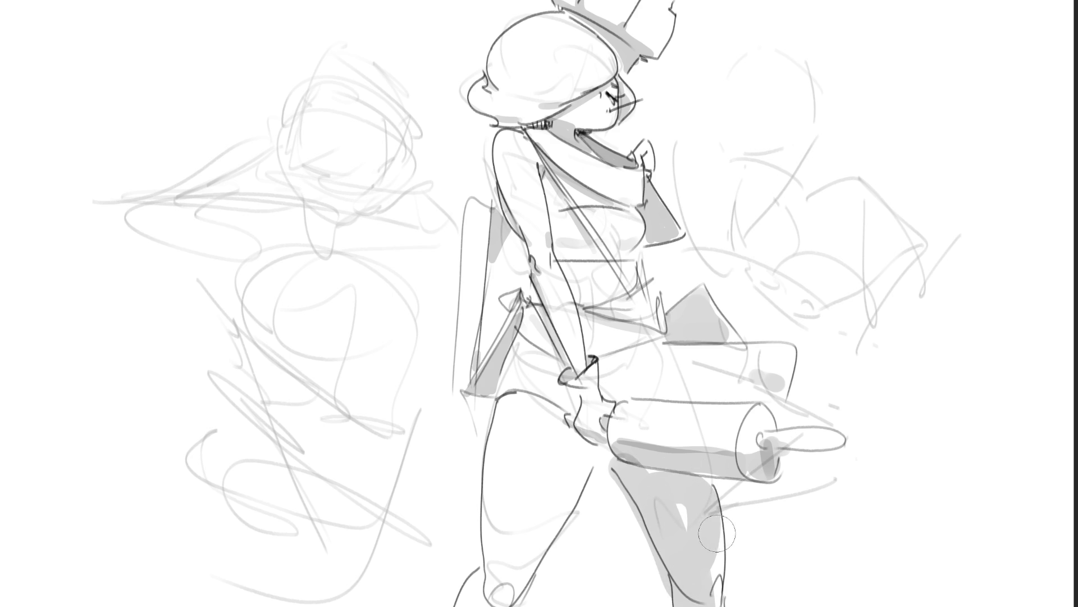
pyautogui.hotkey('ctrl', 'z')
pyautogui.moveTo(620, 466)
pyautogui.mouseDown()
pyautogui.moveTo(702, 503)
pyautogui.moveTo(709, 604)
pyautogui.moveTo(635, 475)
pyautogui.moveTo(626, 491)
pyautogui.moveTo(708, 599)
pyautogui.moveTo(640, 471)
pyautogui.moveTo(725, 556)
pyautogui.moveTo(709, 596)
pyautogui.mouseUp()
pyautogui.hotkey('ctrl', 'z')
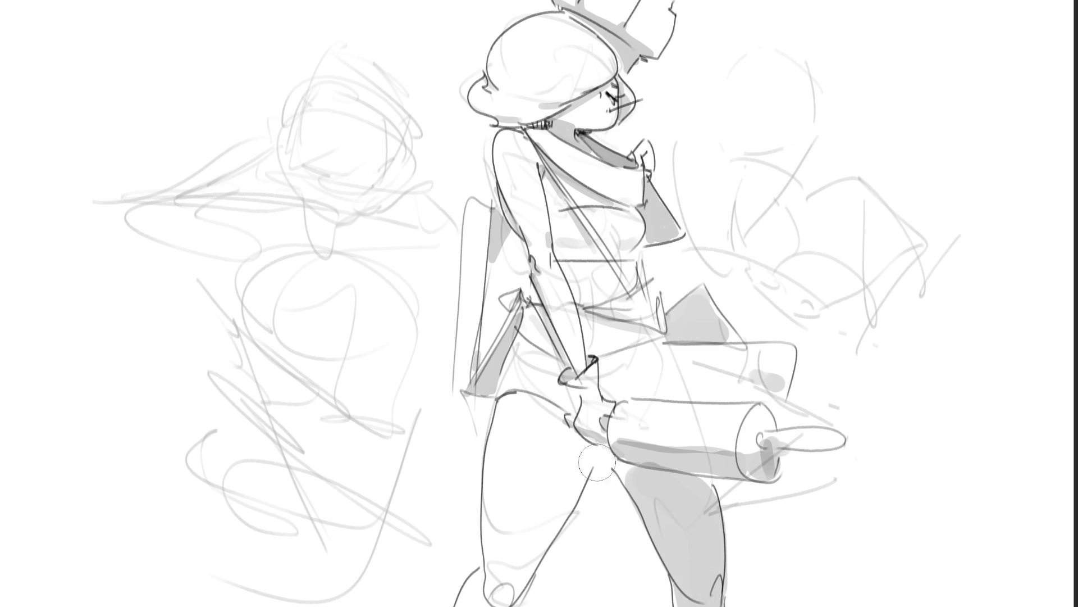
pyautogui.moveTo(566, 405); pyautogui.dragTo(549, 388)
pyautogui.moveTo(584, 446); pyautogui.dragTo(583, 454)
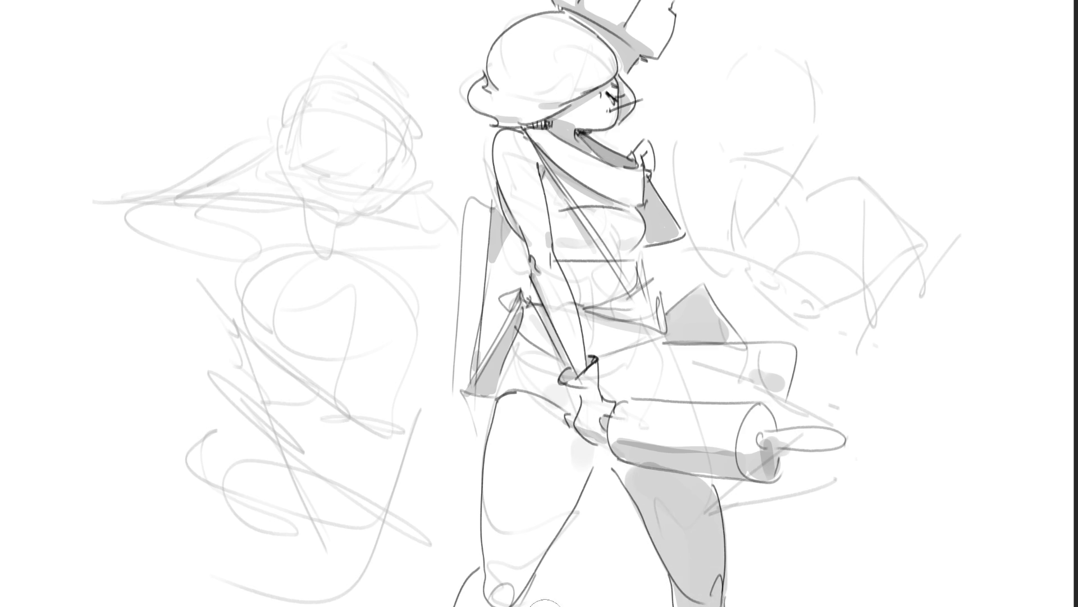
pyautogui.moveTo(500, 597); pyautogui.dragTo(506, 592)
pyautogui.moveTo(378, 168); pyautogui.dragTo(395, 152)
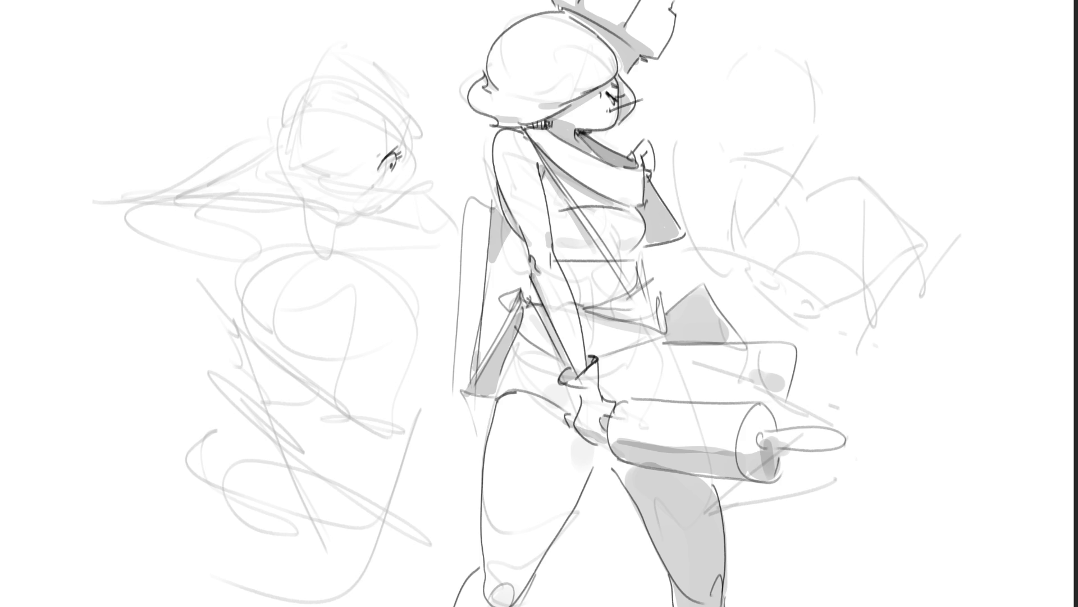
# - Ink the left girl's closed eye, nose, a small facial dot and eyebrows
pyautogui.moveTo(305, 167); pyautogui.dragTo(331, 175)
pyautogui.moveTo(369, 187); pyautogui.dragTo(370, 196)
pyautogui.hotkey('ctrl', 'z')
pyautogui.moveTo(374, 187); pyautogui.dragTo(365, 194)
pyautogui.click(363, 181)
pyautogui.moveTo(362, 177); pyautogui.dragTo(365, 180)
pyautogui.moveTo(312, 154); pyautogui.dragTo(386, 151)
# - Ink the arc over the left girl's head, redrawing it several times until it fits
pyautogui.moveTo(305, 84)
pyautogui.mouseDown()
pyautogui.moveTo(297, 110)
pyautogui.moveTo(435, 159)
pyautogui.mouseUp()
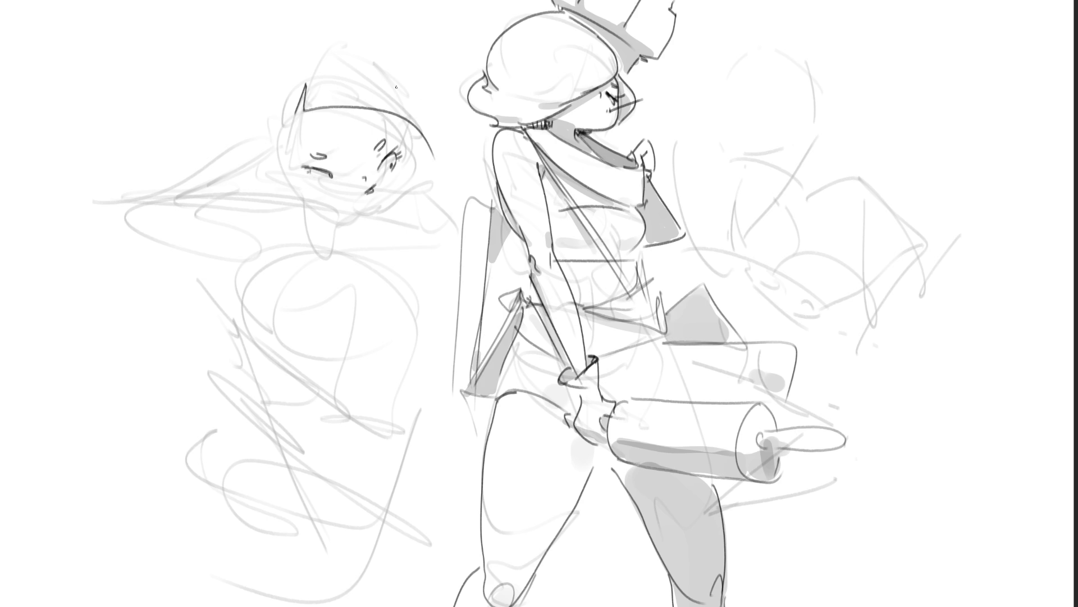
pyautogui.hotkey('ctrl', 'z')
pyautogui.moveTo(308, 110)
pyautogui.mouseDown()
pyautogui.moveTo(428, 187)
pyautogui.moveTo(435, 175)
pyautogui.moveTo(402, 187)
pyautogui.mouseUp()
pyautogui.hotkey('ctrl', 'z')
pyautogui.moveTo(319, 80); pyautogui.dragTo(418, 137)
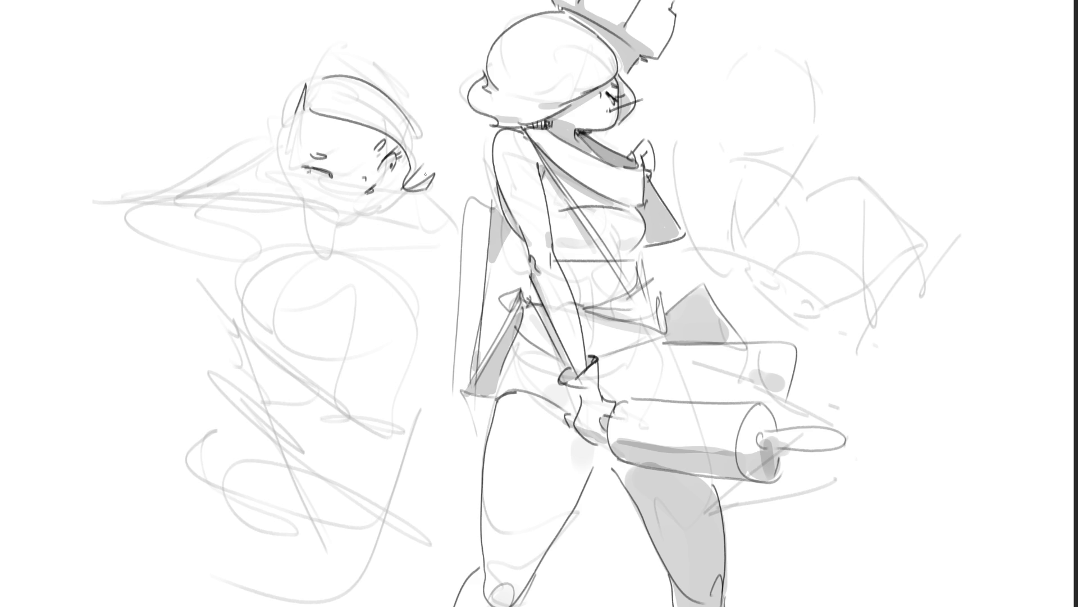
pyautogui.hotkey('ctrl', 'z')
pyautogui.moveTo(311, 76); pyautogui.dragTo(410, 160)
pyautogui.hotkey('ctrl', 'z')
pyautogui.moveTo(306, 75); pyautogui.dragTo(428, 171)
pyautogui.hotkey('ctrl', 'z')
pyautogui.moveTo(312, 68)
pyautogui.mouseDown()
pyautogui.moveTo(403, 103)
pyautogui.moveTo(422, 169)
pyautogui.mouseUp()
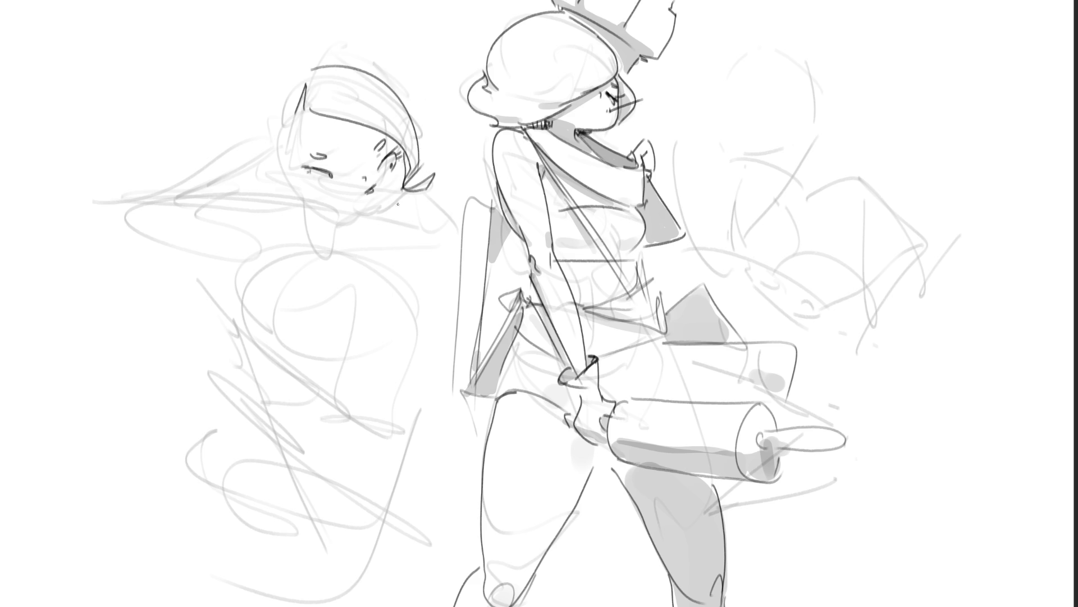
# - Ink the left girl's chin, neck and jaw, a bow beside the chin and the hand shape
pyautogui.moveTo(301, 200)
pyautogui.mouseDown()
pyautogui.moveTo(375, 209)
pyautogui.moveTo(401, 192)
pyautogui.mouseUp()
pyautogui.hotkey('ctrl', 'z')
pyautogui.moveTo(418, 106); pyautogui.dragTo(411, 115)
pyautogui.hotkey('ctrl', 'z')
pyautogui.hotkey('ctrl', 'z')
pyautogui.hotkey('ctrl', 'z')
pyautogui.moveTo(321, 206)
pyautogui.mouseDown()
pyautogui.moveTo(328, 242)
pyautogui.moveTo(332, 203)
pyautogui.moveTo(360, 211)
pyautogui.mouseUp()
pyautogui.moveTo(360, 213)
pyautogui.mouseDown()
pyautogui.moveTo(362, 222)
pyautogui.moveTo(313, 216)
pyautogui.moveTo(330, 248)
pyautogui.moveTo(338, 231)
pyautogui.moveTo(327, 235)
pyautogui.moveTo(337, 246)
pyautogui.moveTo(356, 246)
pyautogui.moveTo(348, 232)
pyautogui.mouseUp()
pyautogui.hotkey('ctrl', 'z')
pyautogui.moveTo(354, 236)
pyautogui.mouseDown()
pyautogui.moveTo(362, 241)
pyautogui.moveTo(369, 219)
pyautogui.moveTo(378, 223)
pyautogui.mouseUp()
pyautogui.hotkey('ctrl', 'z')
pyautogui.moveTo(365, 221)
pyautogui.mouseDown()
pyautogui.moveTo(375, 227)
pyautogui.moveTo(391, 206)
pyautogui.moveTo(391, 224)
pyautogui.mouseUp()
pyautogui.moveTo(378, 227)
pyautogui.mouseDown()
pyautogui.moveTo(448, 205)
pyautogui.moveTo(389, 242)
pyautogui.mouseUp()
pyautogui.moveTo(454, 211); pyautogui.dragTo(460, 227)
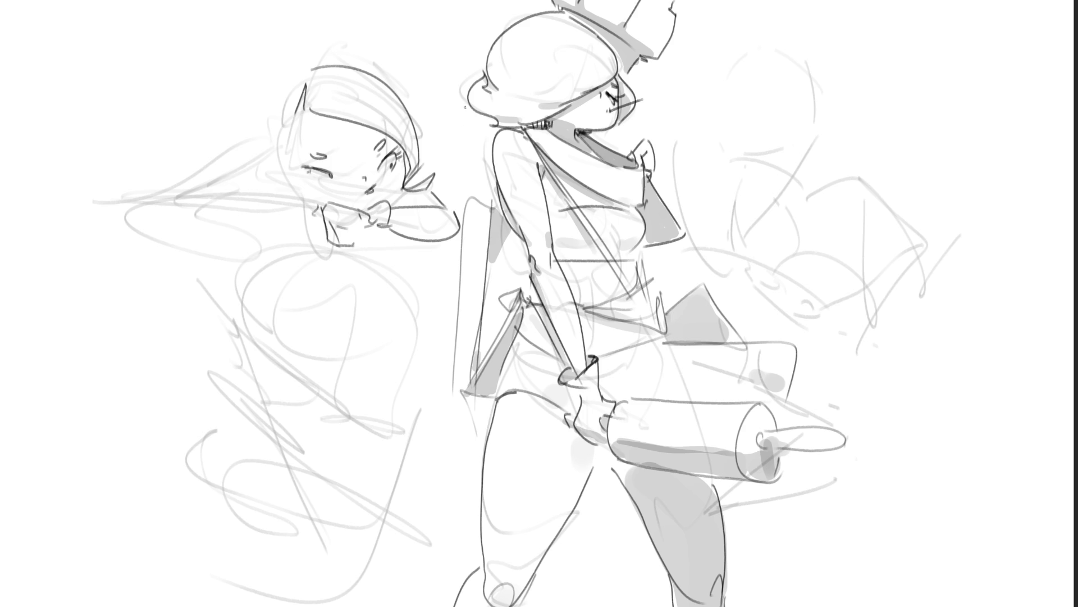
# - Ink the cheek, ear, face outline, cheek blush, hair outline and pointed hat tip
pyautogui.moveTo(302, 176); pyautogui.dragTo(319, 205)
pyautogui.moveTo(282, 154); pyautogui.dragTo(289, 177)
pyautogui.moveTo(302, 102); pyautogui.dragTo(298, 158)
pyautogui.hotkey('ctrl', 'z')
pyautogui.moveTo(303, 111); pyautogui.dragTo(292, 175)
pyautogui.moveTo(288, 128); pyautogui.dragTo(298, 212)
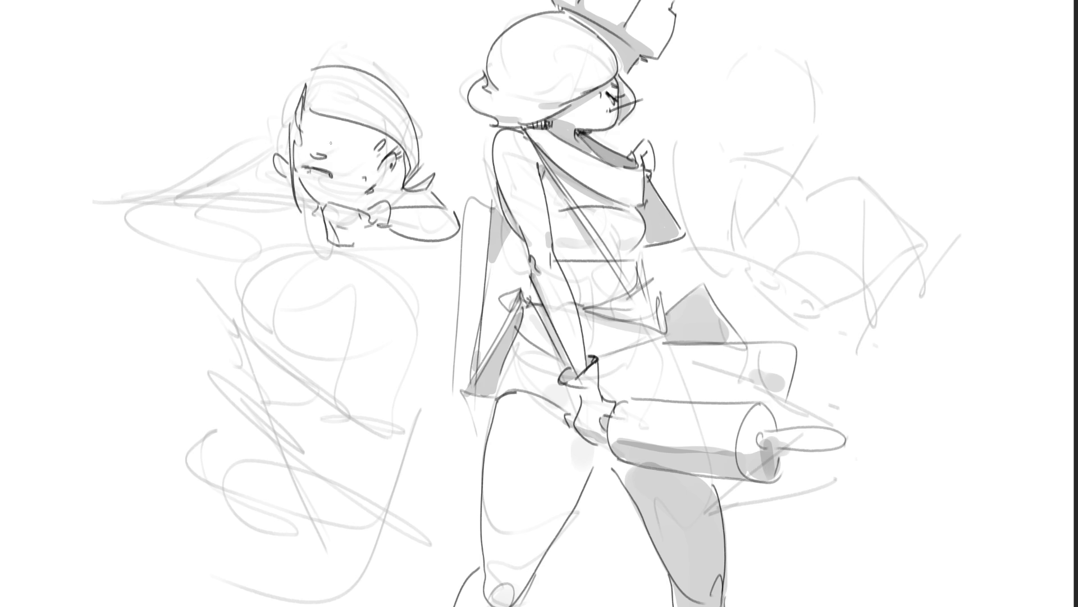
pyautogui.moveTo(316, 178); pyautogui.dragTo(329, 189)
pyautogui.moveTo(389, 173); pyautogui.dragTo(400, 170)
pyautogui.moveTo(309, 74)
pyautogui.mouseDown()
pyautogui.moveTo(295, 136)
pyautogui.moveTo(264, 169)
pyautogui.mouseUp()
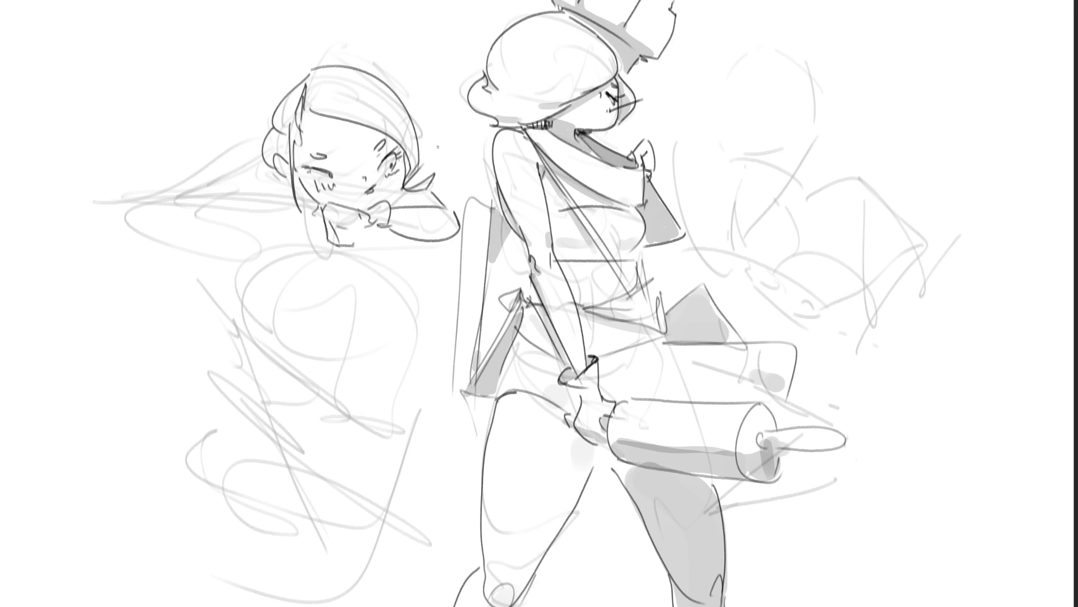
pyautogui.moveTo(319, 66)
pyautogui.mouseDown()
pyautogui.moveTo(350, 39)
pyautogui.moveTo(414, 93)
pyautogui.moveTo(430, 133)
pyautogui.mouseUp()
# - Remove the trial shapes below the chin, then sketch and darken the raised arm's lower contour
pyautogui.moveTo(349, 226)
pyautogui.mouseDown()
pyautogui.moveTo(375, 230)
pyautogui.moveTo(117, 203)
pyautogui.moveTo(156, 185)
pyautogui.moveTo(313, 214)
pyautogui.moveTo(320, 224)
pyautogui.moveTo(305, 214)
pyautogui.moveTo(264, 232)
pyautogui.moveTo(144, 216)
pyautogui.moveTo(198, 181)
pyautogui.moveTo(307, 216)
pyautogui.mouseUp()
pyautogui.hotkey('ctrl', 'z')
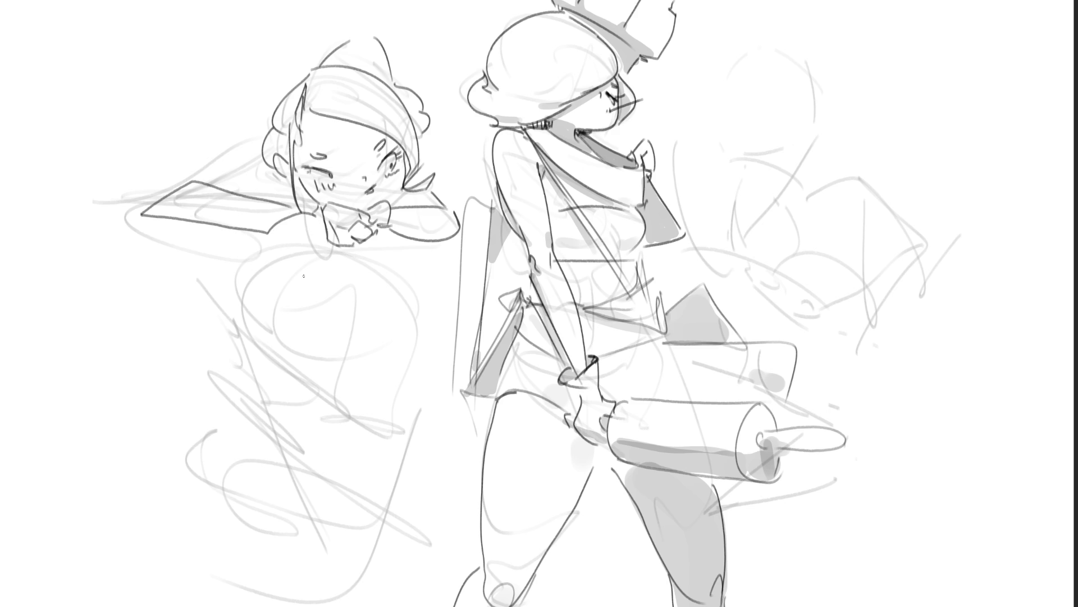
pyautogui.hotkey('ctrl', 'z')
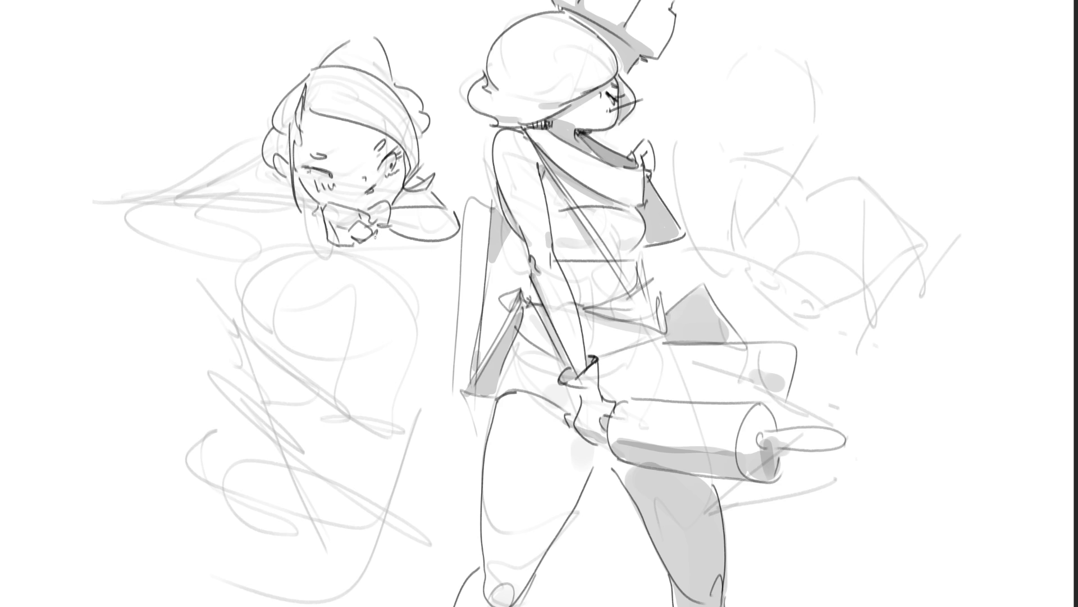
pyautogui.moveTo(440, 244)
pyautogui.mouseDown()
pyautogui.moveTo(408, 264)
pyautogui.moveTo(421, 320)
pyautogui.mouseUp()
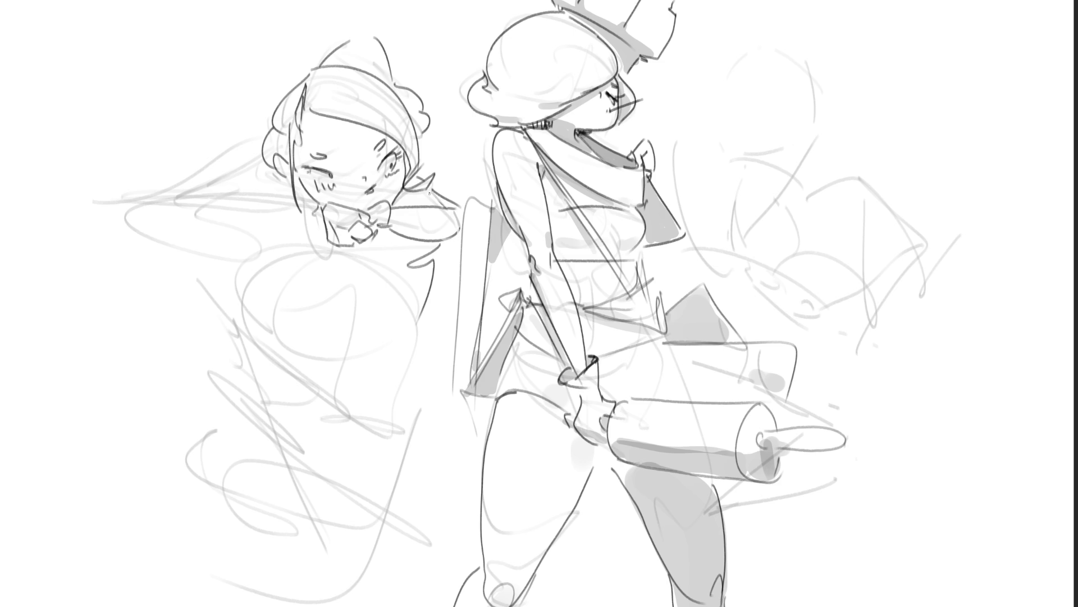
pyautogui.moveTo(413, 239); pyautogui.dragTo(462, 242)
# - Ink the upper and lower curves of the left figure's bust and its right side
pyautogui.moveTo(280, 318); pyautogui.dragTo(335, 283)
pyautogui.moveTo(335, 328); pyautogui.dragTo(336, 338)
pyautogui.moveTo(275, 322)
pyautogui.mouseDown()
pyautogui.moveTo(292, 350)
pyautogui.moveTo(341, 357)
pyautogui.mouseUp()
pyautogui.moveTo(336, 285)
pyautogui.mouseDown()
pyautogui.moveTo(376, 234)
pyautogui.moveTo(383, 281)
pyautogui.mouseUp()
pyautogui.moveTo(392, 332); pyautogui.dragTo(346, 354)
pyautogui.moveTo(273, 316); pyautogui.dragTo(315, 263)
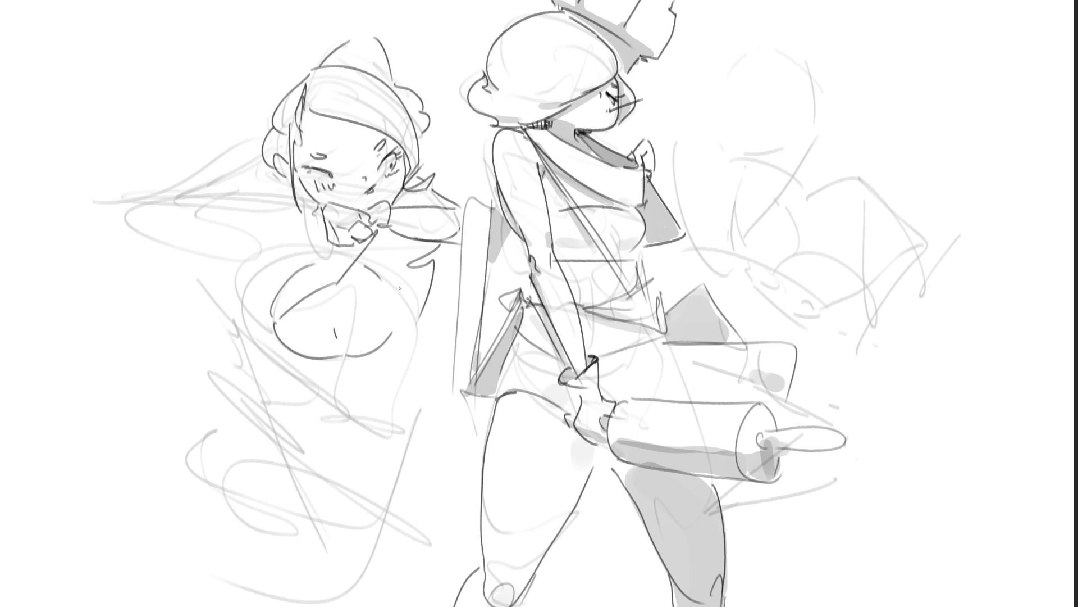
pyautogui.moveTo(396, 256); pyautogui.dragTo(393, 286)
# - Add curved strokes along the bust's left side and a vertical line through its middle
pyautogui.moveTo(260, 326); pyautogui.dragTo(286, 258)
pyautogui.moveTo(239, 306); pyautogui.dragTo(287, 249)
pyautogui.moveTo(234, 281); pyautogui.dragTo(256, 244)
pyautogui.moveTo(258, 245); pyautogui.dragTo(299, 232)
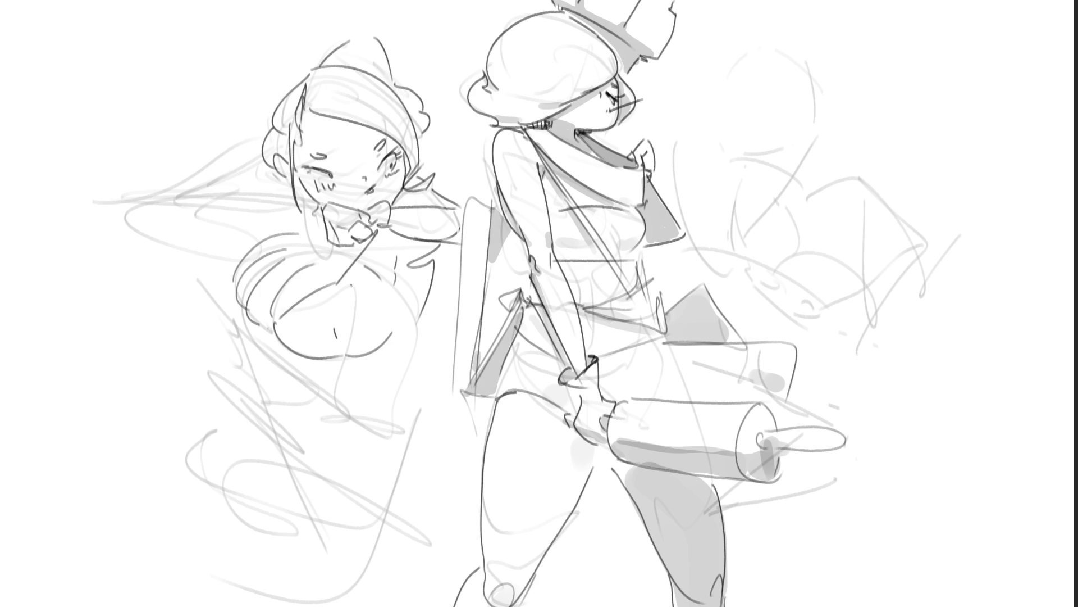
pyautogui.moveTo(336, 289); pyautogui.dragTo(339, 344)
# - Sketch a spiky crown-like shape at far left, replacing its long curve with a short shoulder stroke
pyautogui.moveTo(189, 204)
pyautogui.mouseDown()
pyautogui.moveTo(214, 191)
pyautogui.moveTo(197, 212)
pyautogui.moveTo(228, 185)
pyautogui.moveTo(223, 221)
pyautogui.moveTo(192, 213)
pyautogui.moveTo(222, 225)
pyautogui.moveTo(228, 320)
pyautogui.mouseUp()
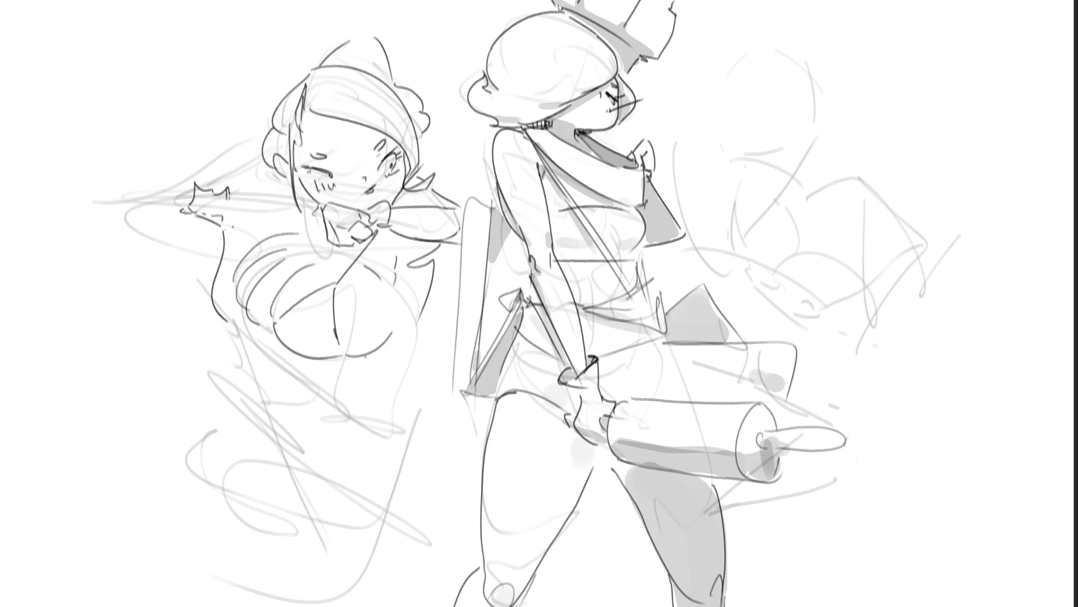
pyautogui.hotkey('ctrl', 'z')
pyautogui.moveTo(213, 227)
pyautogui.mouseDown()
pyautogui.moveTo(227, 249)
pyautogui.moveTo(231, 302)
pyautogui.mouseUp()
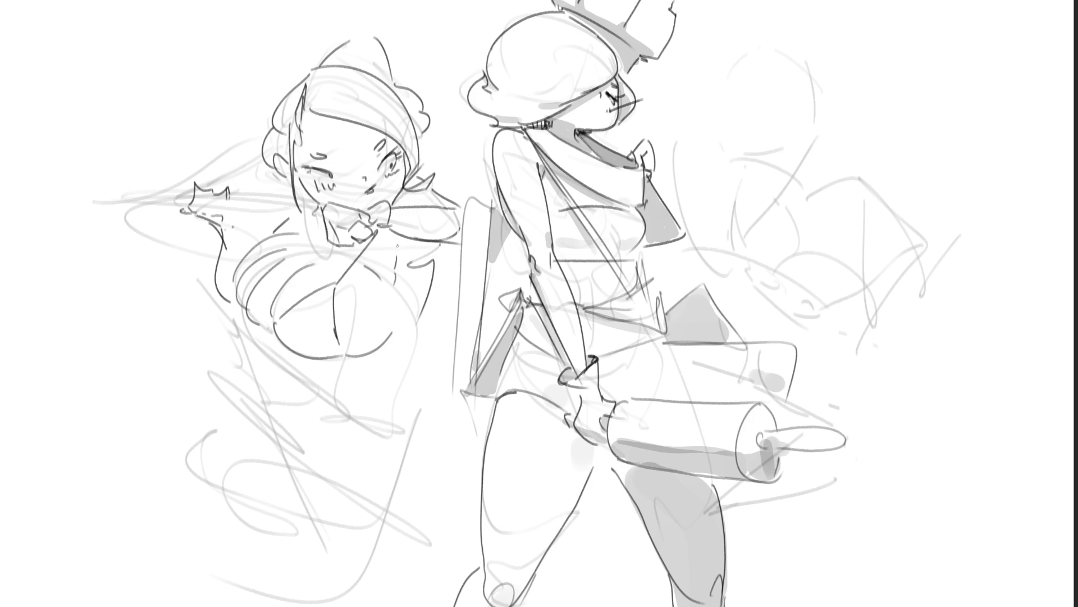
# - Ink contour lines down the left figure's side and torso, redrawing the torso stroke until it fits
pyautogui.moveTo(445, 245); pyautogui.dragTo(425, 289)
pyautogui.moveTo(403, 331)
pyautogui.mouseDown()
pyautogui.moveTo(425, 305)
pyautogui.moveTo(393, 383)
pyautogui.mouseUp()
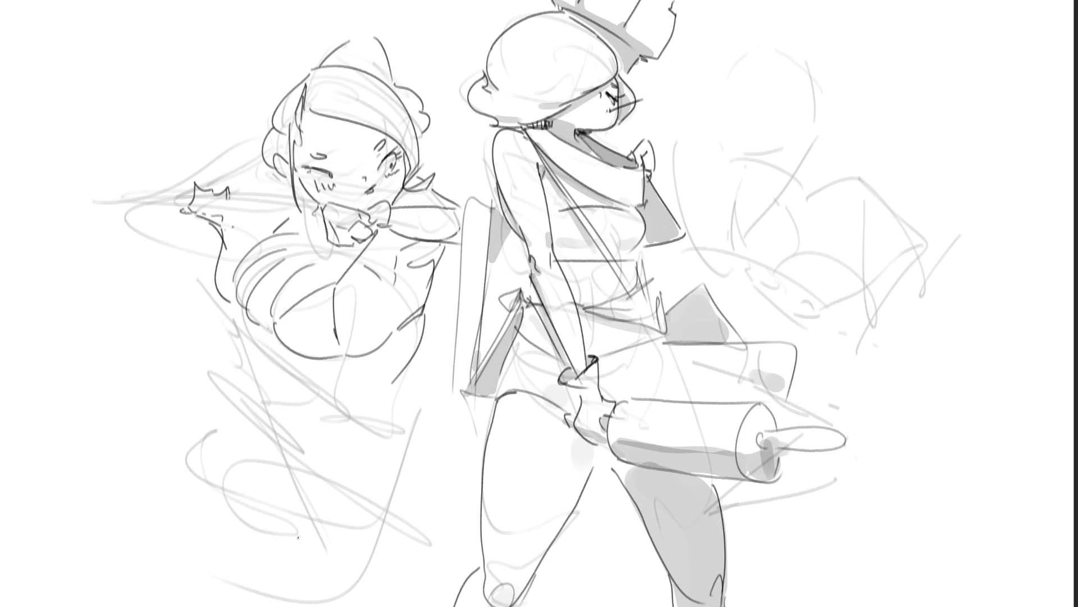
pyautogui.hotkey('ctrl', 'z')
pyautogui.moveTo(424, 313); pyautogui.dragTo(399, 360)
pyautogui.hotkey('ctrl', 'z')
pyautogui.moveTo(423, 315); pyautogui.dragTo(372, 442)
pyautogui.hotkey('ctrl', 'z')
pyautogui.moveTo(418, 337); pyautogui.dragTo(389, 418)
pyautogui.moveTo(275, 341); pyautogui.dragTo(294, 380)
pyautogui.hotkey('ctrl', 'z')
# - Try torso and hip strokes on the left figure, then undo all three
pyautogui.moveTo(185, 248)
pyautogui.mouseDown()
pyautogui.moveTo(187, 323)
pyautogui.moveTo(206, 341)
pyautogui.moveTo(216, 326)
pyautogui.moveTo(330, 434)
pyautogui.mouseUp()
pyautogui.moveTo(391, 369); pyautogui.dragTo(389, 449)
pyautogui.hotkey('ctrl', 'z')
pyautogui.hotkey('ctrl', 'z')
pyautogui.hotkey('ctrl', 'z')
# - Ink the right figure's closed eyes with lashes, an open mouth and the head outline
pyautogui.moveTo(733, 100)
pyautogui.mouseDown()
pyautogui.moveTo(756, 111)
pyautogui.moveTo(810, 107)
pyautogui.mouseUp()
pyautogui.moveTo(726, 98); pyautogui.dragTo(744, 94)
pyautogui.moveTo(814, 99); pyautogui.dragTo(823, 94)
pyautogui.moveTo(747, 84)
pyautogui.mouseDown()
pyautogui.moveTo(761, 95)
pyautogui.moveTo(795, 91)
pyautogui.mouseUp()
pyautogui.moveTo(759, 148)
pyautogui.mouseDown()
pyautogui.moveTo(779, 132)
pyautogui.moveTo(794, 147)
pyautogui.mouseUp()
pyautogui.moveTo(759, 149)
pyautogui.mouseDown()
pyautogui.moveTo(792, 147)
pyautogui.moveTo(792, 134)
pyautogui.moveTo(791, 163)
pyautogui.mouseUp()
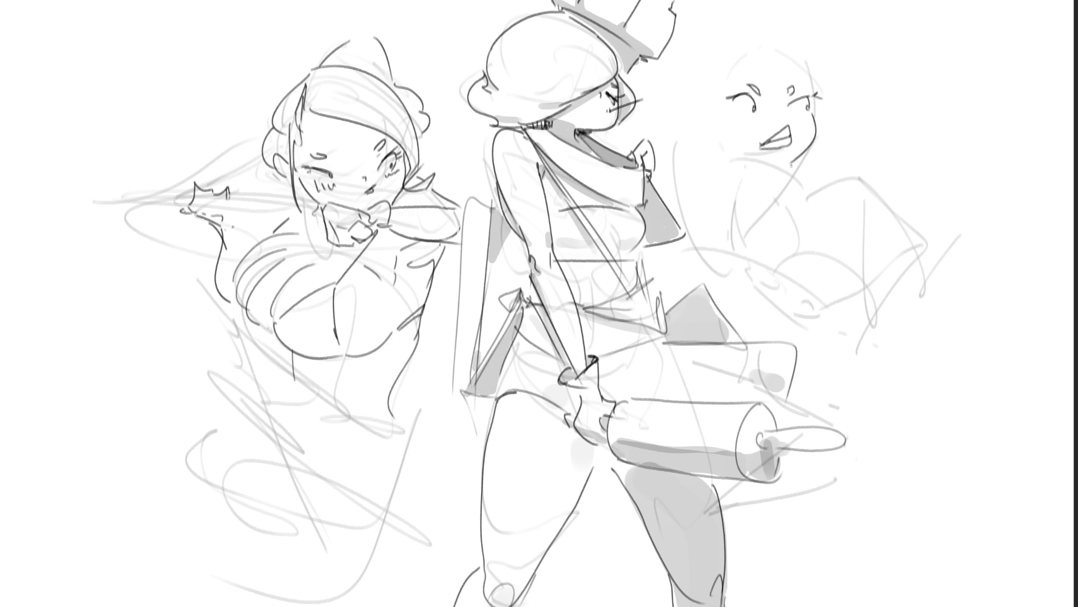
pyautogui.moveTo(781, 42)
pyautogui.mouseDown()
pyautogui.moveTo(720, 73)
pyautogui.moveTo(815, 96)
pyautogui.mouseUp()
# - Ink a V-shaped contour, a hip loop and a diagonal torso line on the left figure
pyautogui.moveTo(690, 97); pyautogui.dragTo(706, 120)
pyautogui.hotkey('ctrl', 'z')
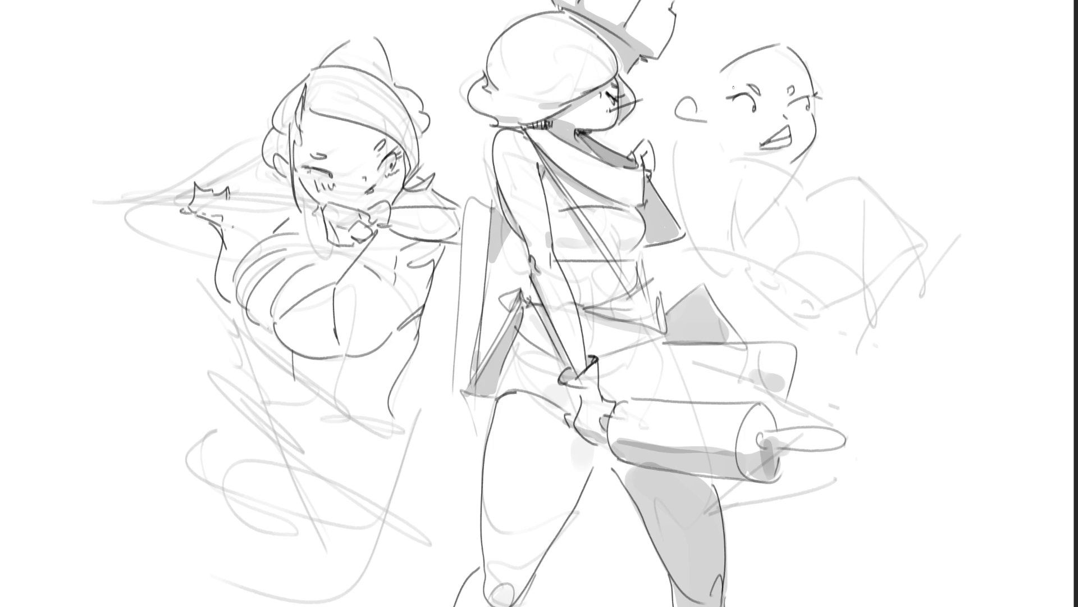
pyautogui.moveTo(244, 452)
pyautogui.mouseDown()
pyautogui.moveTo(256, 432)
pyautogui.moveTo(362, 500)
pyautogui.mouseUp()
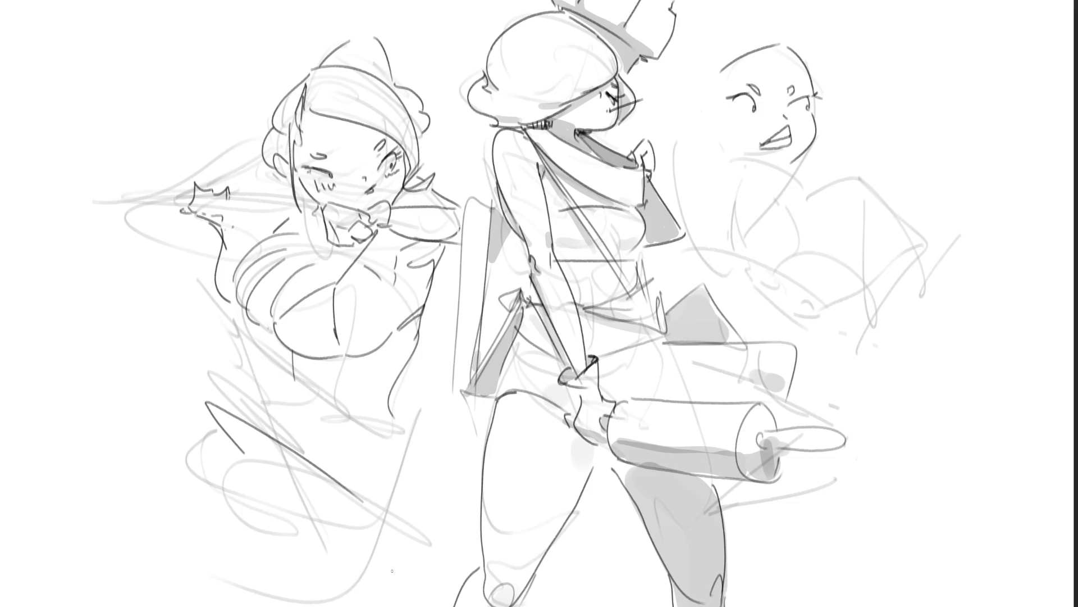
pyautogui.hotkey('ctrl', 'z')
pyautogui.moveTo(245, 475); pyautogui.dragTo(348, 510)
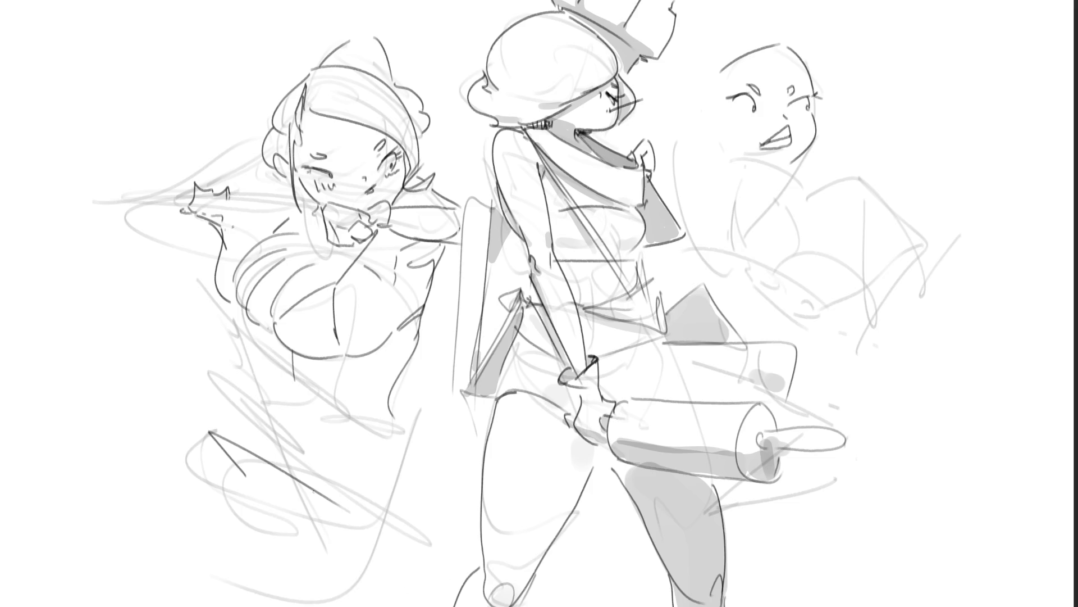
pyautogui.moveTo(220, 425); pyautogui.dragTo(266, 432)
pyautogui.moveTo(219, 333); pyautogui.dragTo(365, 412)
pyautogui.hotkey('ctrl', 'z')
pyautogui.moveTo(216, 327)
pyautogui.mouseDown()
pyautogui.moveTo(393, 427)
pyautogui.moveTo(387, 506)
pyautogui.moveTo(366, 512)
pyautogui.mouseUp()
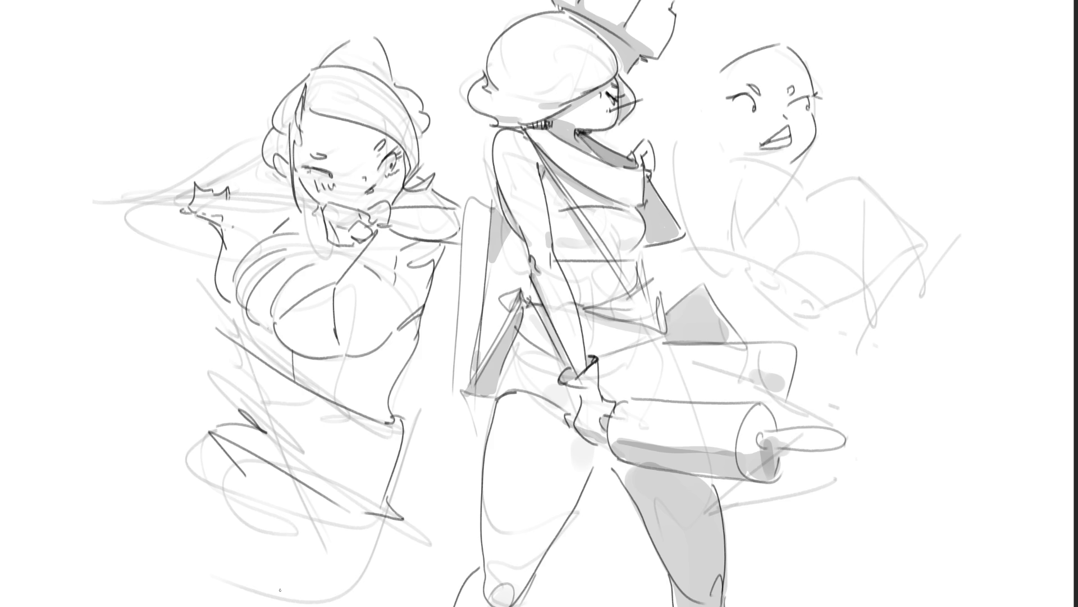
# - Try curves around the left figure's hip and lower body, keeping a contour down its side
pyautogui.moveTo(259, 469)
pyautogui.mouseDown()
pyautogui.moveTo(172, 581)
pyautogui.moveTo(182, 596)
pyautogui.mouseUp()
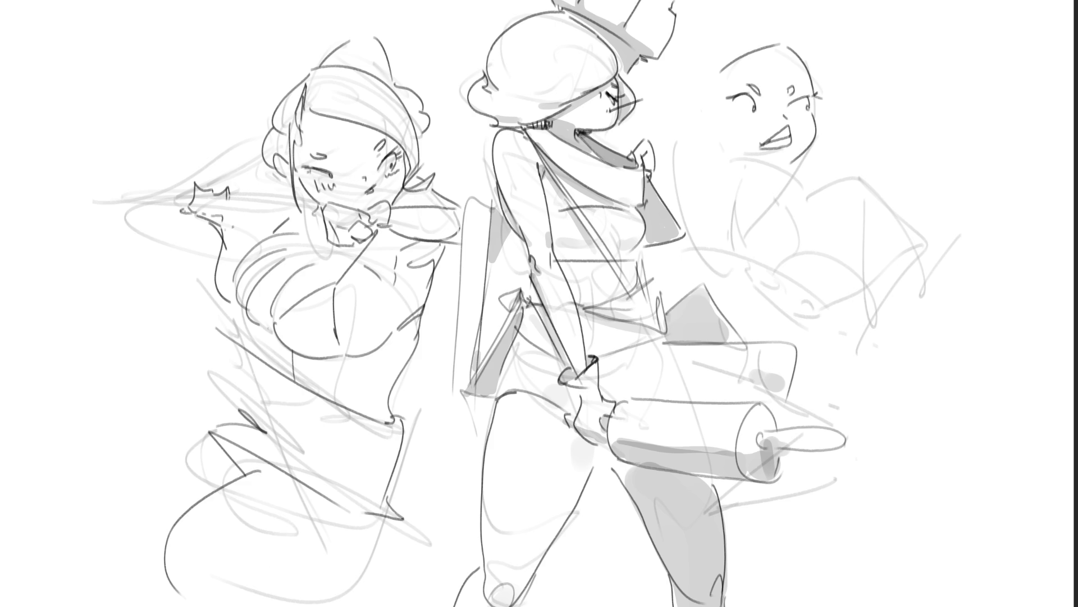
pyautogui.hotkey('ctrl', 'z')
pyautogui.moveTo(263, 457); pyautogui.dragTo(203, 493)
pyautogui.moveTo(381, 517)
pyautogui.mouseDown()
pyautogui.moveTo(371, 573)
pyautogui.moveTo(235, 598)
pyautogui.mouseUp()
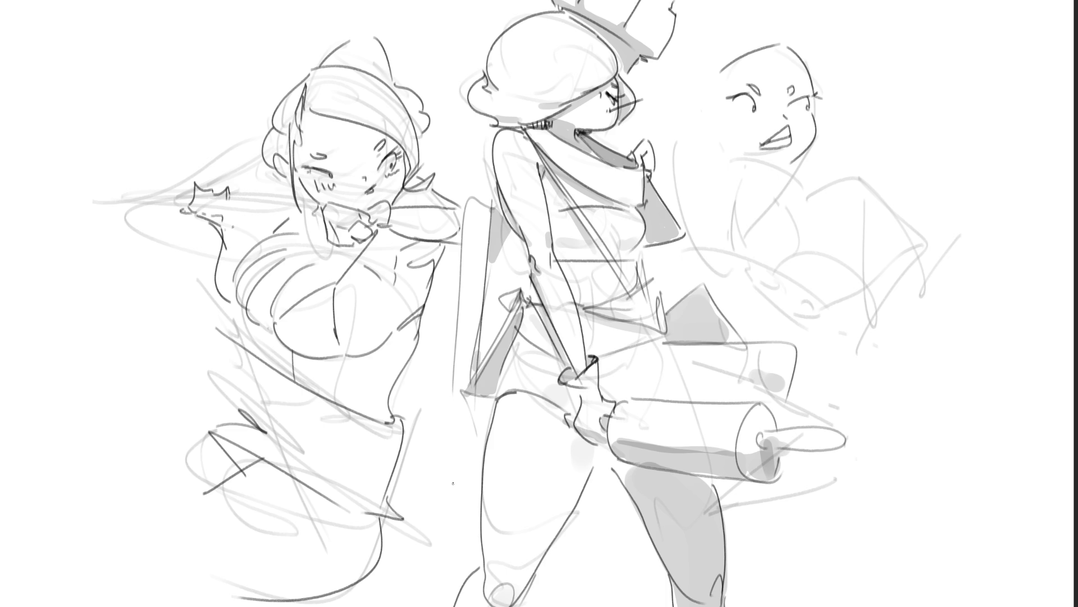
pyautogui.hotkey('ctrl', 'z')
pyautogui.hotkey('ctrl', 'z')
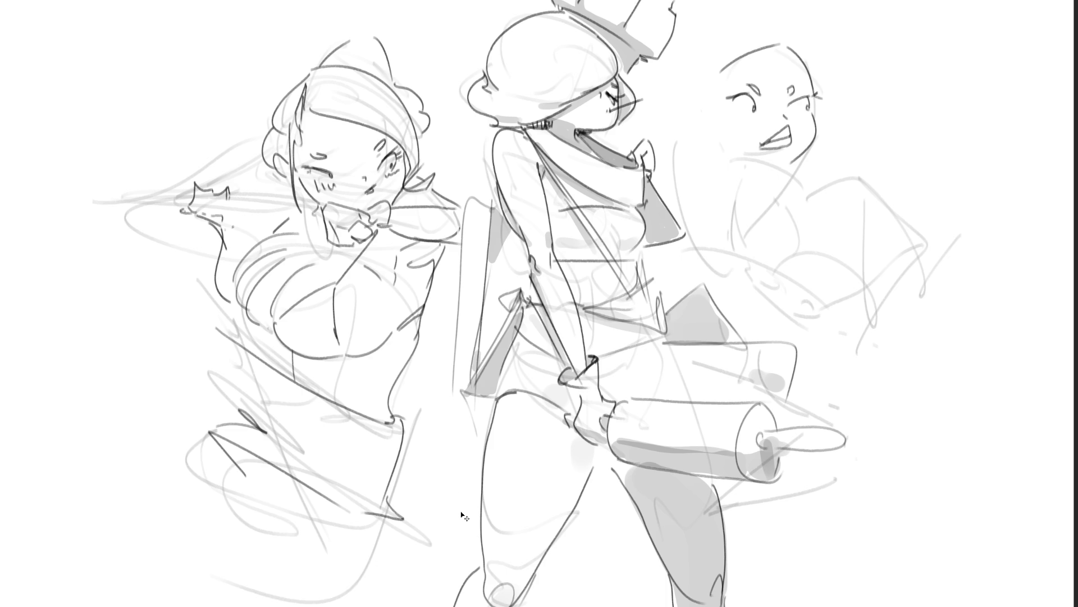
pyautogui.hotkey('ctrl', 'z')
pyautogui.hotkey('ctrl', 'z')
pyautogui.moveTo(396, 419)
pyautogui.mouseDown()
pyautogui.moveTo(411, 561)
pyautogui.moveTo(267, 548)
pyautogui.mouseUp()
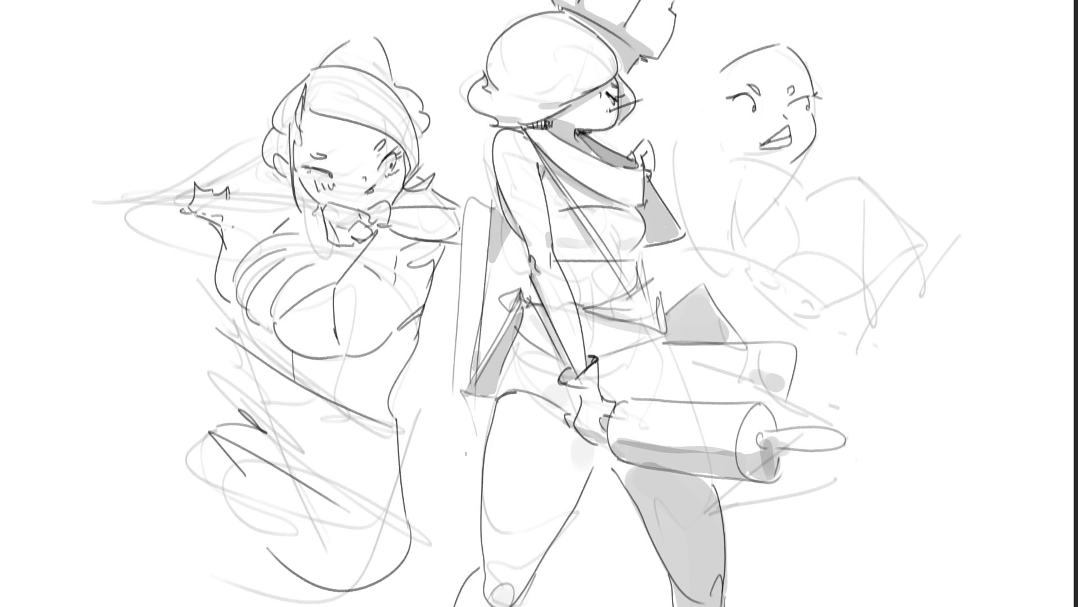
pyautogui.hotkey('ctrl', 'z')
pyautogui.moveTo(397, 422)
pyautogui.mouseDown()
pyautogui.moveTo(400, 467)
pyautogui.moveTo(353, 600)
pyautogui.mouseUp()
pyautogui.hotkey('ctrl', 'z')
pyautogui.hotkey('ctrl', 'shift', 'z')
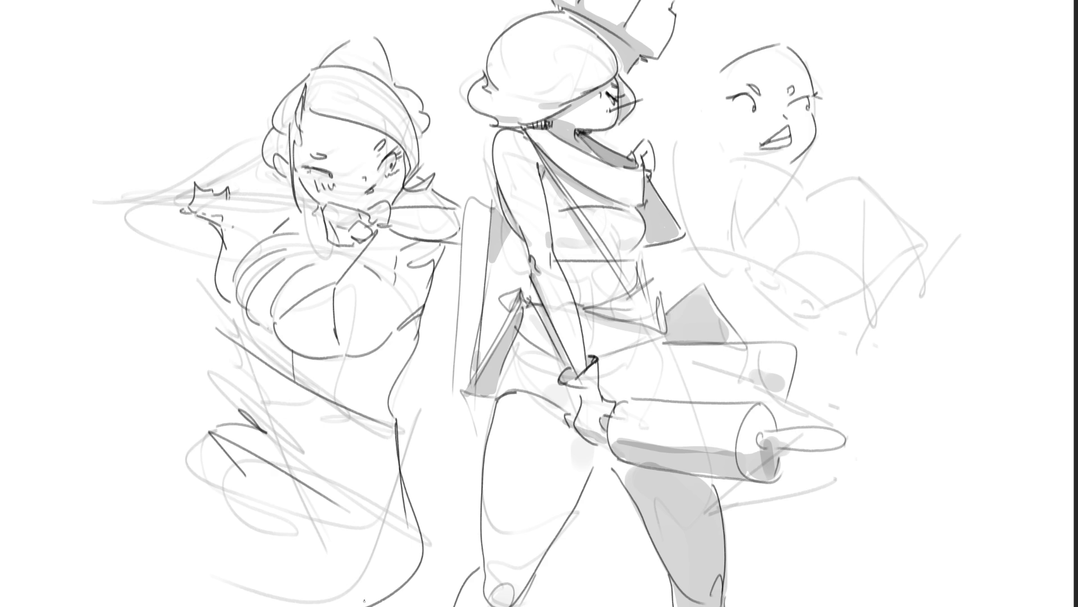
# - Add dark accent lines across the left figure's torso and lower side, plus a long bottom curve
pyautogui.moveTo(228, 337); pyautogui.dragTo(293, 380)
pyautogui.moveTo(222, 330); pyautogui.dragTo(250, 391)
pyautogui.moveTo(199, 359)
pyautogui.mouseDown()
pyautogui.moveTo(223, 430)
pyautogui.moveTo(248, 433)
pyautogui.mouseUp()
pyautogui.moveTo(202, 352); pyautogui.dragTo(248, 395)
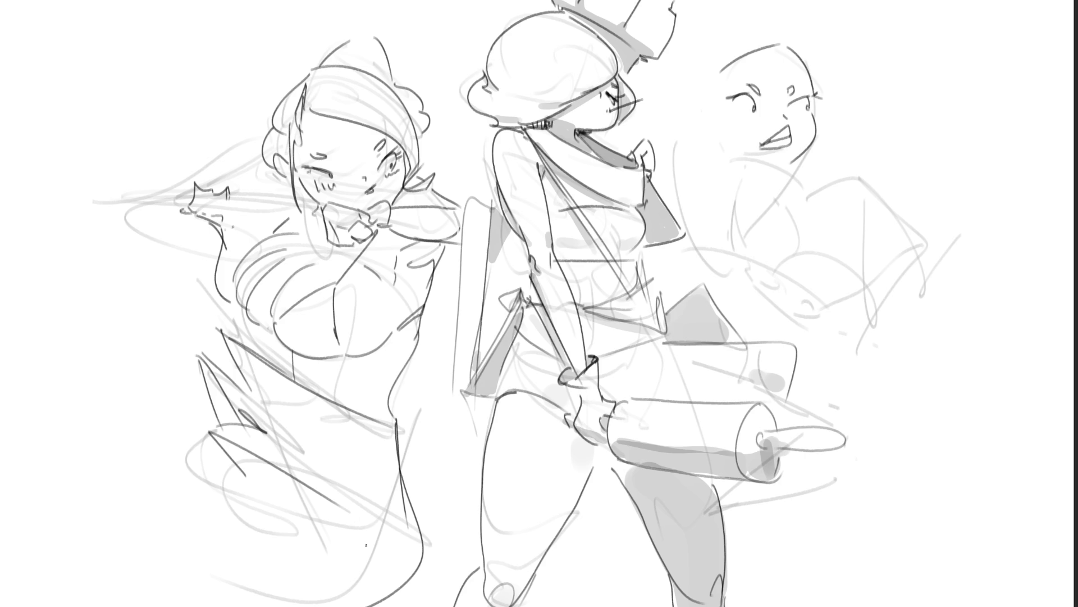
pyautogui.moveTo(271, 468); pyautogui.dragTo(182, 489)
pyautogui.moveTo(154, 407); pyautogui.dragTo(223, 431)
pyautogui.moveTo(137, 505); pyautogui.dragTo(275, 606)
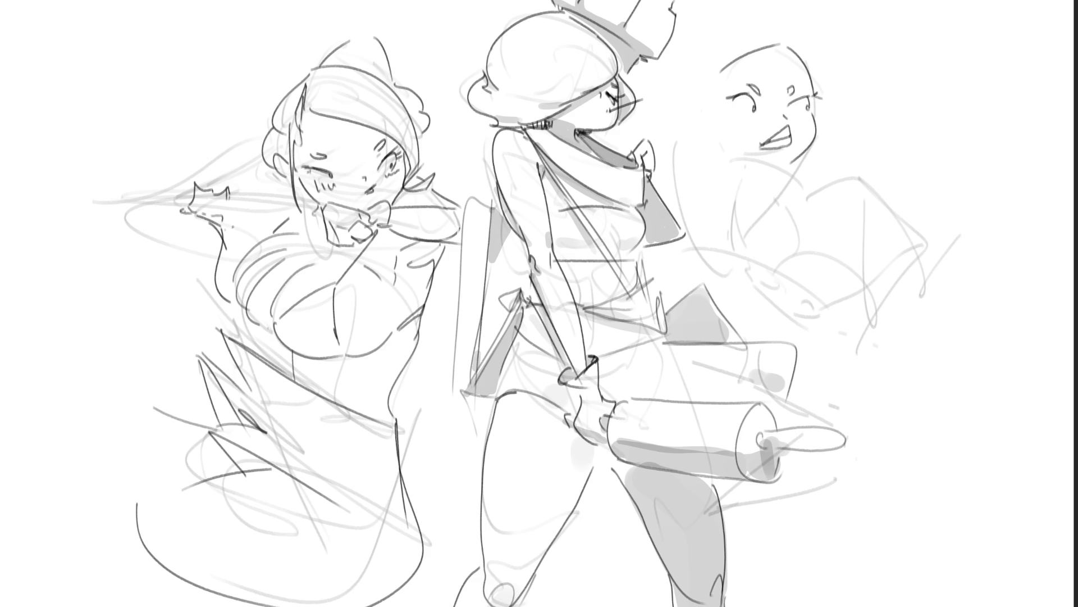
# - Draw both sides of the right figure's neck, its ear and the collar lines
pyautogui.moveTo(791, 162); pyautogui.dragTo(762, 185)
pyautogui.moveTo(718, 140); pyautogui.dragTo(745, 193)
pyautogui.moveTo(712, 128)
pyautogui.mouseDown()
pyautogui.moveTo(709, 140)
pyautogui.moveTo(699, 124)
pyautogui.mouseUp()
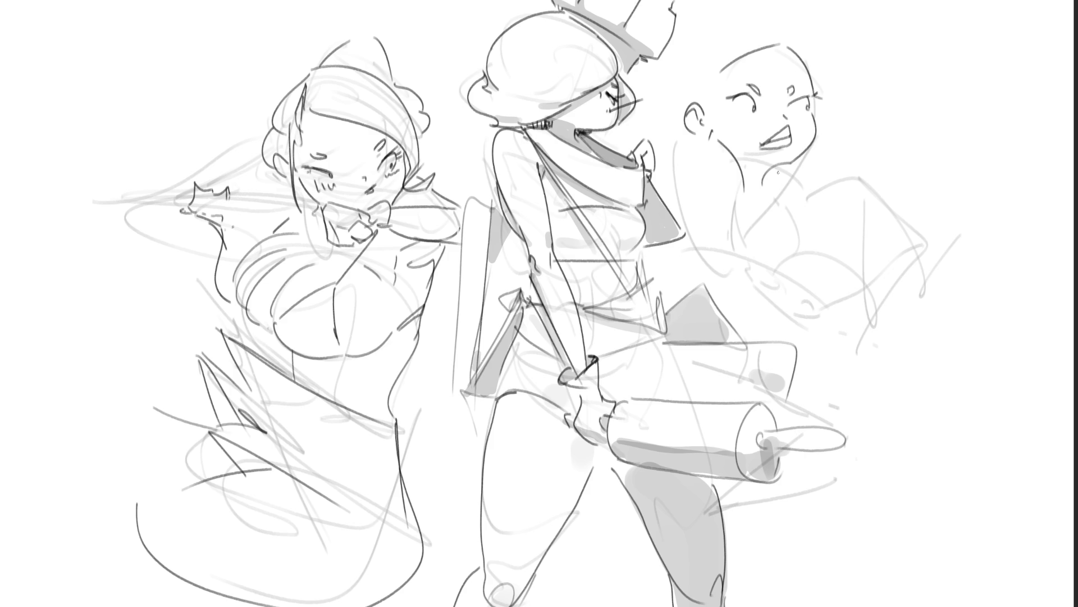
pyautogui.moveTo(776, 168)
pyautogui.mouseDown()
pyautogui.moveTo(788, 181)
pyautogui.moveTo(795, 163)
pyautogui.moveTo(811, 193)
pyautogui.moveTo(740, 242)
pyautogui.mouseUp()
# - Draw two neck lines on the right figure, removing a stray line across the neck
pyautogui.moveTo(727, 161); pyautogui.dragTo(737, 233)
pyautogui.moveTo(725, 157); pyautogui.dragTo(715, 223)
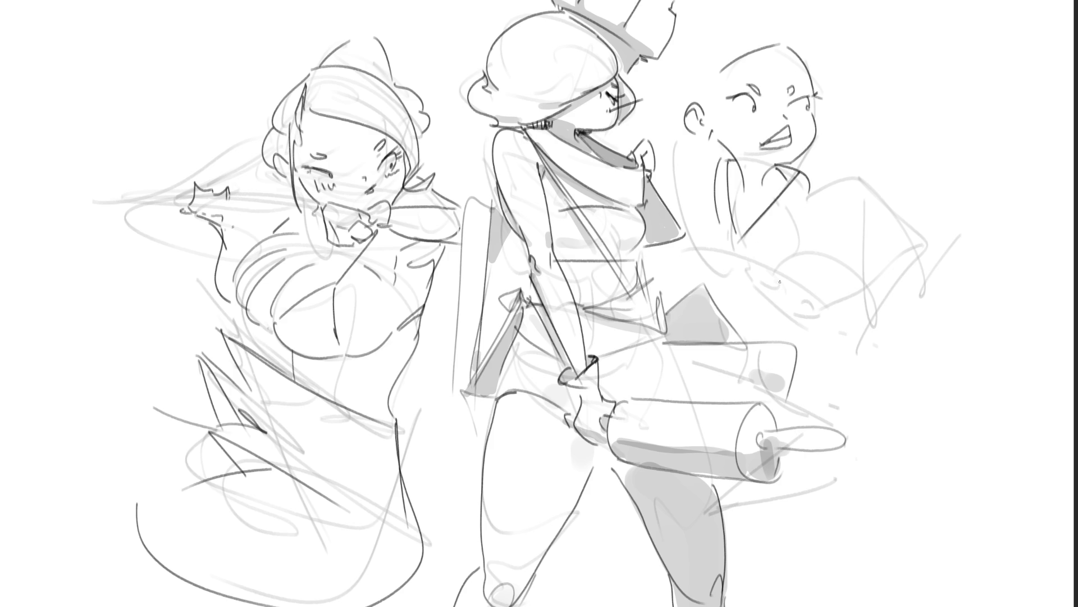
pyautogui.click(755, 204)
pyautogui.moveTo(736, 172)
pyautogui.mouseDown()
pyautogui.moveTo(722, 173)
pyautogui.moveTo(771, 180)
pyautogui.mouseUp()
pyautogui.hotkey('ctrl', 'z')
# - Draw the right figure's collar line, shoulder outline and a line down its chest
pyautogui.moveTo(743, 246)
pyautogui.mouseDown()
pyautogui.moveTo(817, 190)
pyautogui.moveTo(937, 220)
pyautogui.moveTo(930, 263)
pyautogui.mouseUp()
pyautogui.moveTo(937, 221); pyautogui.dragTo(861, 305)
pyautogui.moveTo(845, 212); pyautogui.dragTo(855, 264)
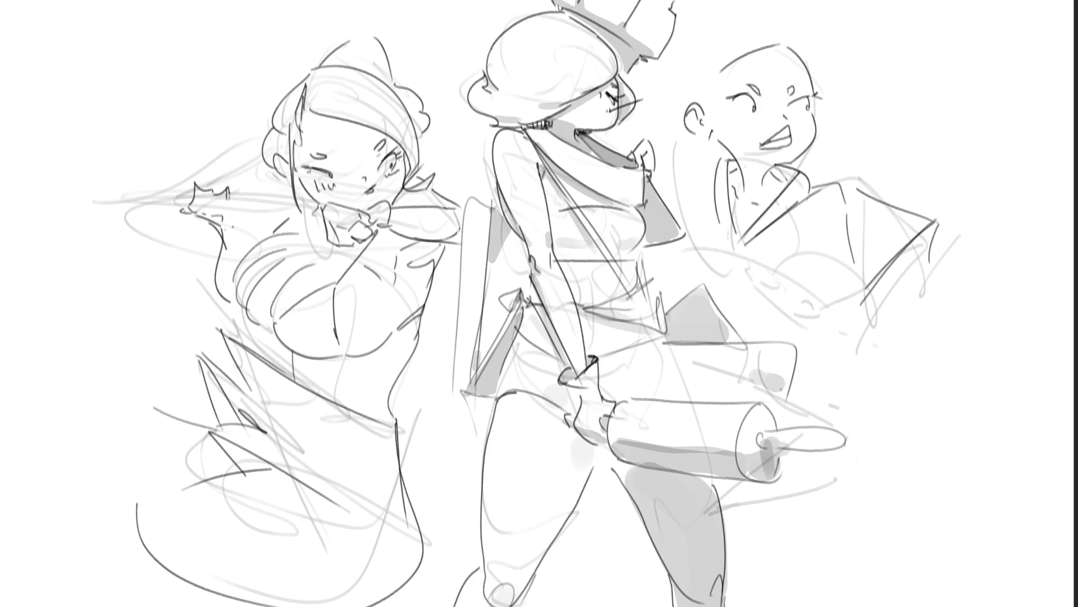
# - Sketch a wedge and curves on the right figure's chest, a rightward torso line and shoulder edge
pyautogui.moveTo(719, 219); pyautogui.dragTo(746, 260)
pyautogui.moveTo(808, 251)
pyautogui.mouseDown()
pyautogui.moveTo(841, 241)
pyautogui.moveTo(865, 277)
pyautogui.mouseUp()
pyautogui.moveTo(728, 233)
pyautogui.mouseDown()
pyautogui.moveTo(731, 263)
pyautogui.moveTo(779, 272)
pyautogui.moveTo(818, 309)
pyautogui.mouseUp()
pyautogui.moveTo(734, 263)
pyautogui.mouseDown()
pyautogui.moveTo(817, 306)
pyautogui.moveTo(867, 289)
pyautogui.mouseUp()
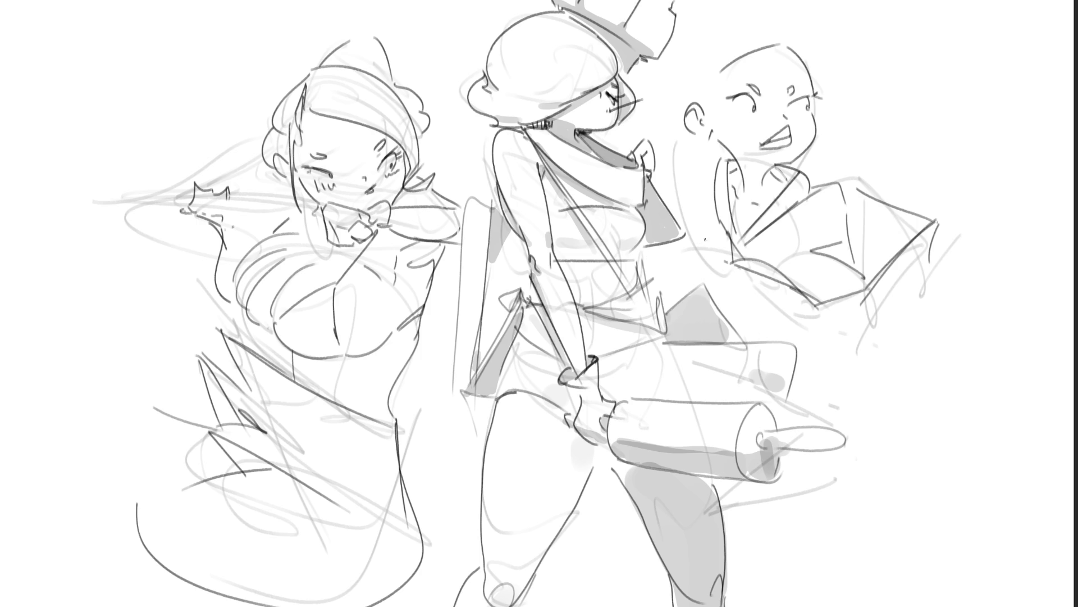
pyautogui.moveTo(682, 252)
pyautogui.mouseDown()
pyautogui.moveTo(728, 235)
pyautogui.moveTo(730, 249)
pyautogui.mouseUp()
pyautogui.moveTo(679, 152); pyautogui.dragTo(672, 200)
# - Curve the right figure's torso line and add arcs and lines near the rolling pin
pyautogui.moveTo(712, 256); pyautogui.dragTo(760, 314)
pyautogui.hotkey('ctrl', 'z')
pyautogui.moveTo(699, 252)
pyautogui.mouseDown()
pyautogui.moveTo(736, 269)
pyautogui.moveTo(743, 317)
pyautogui.mouseUp()
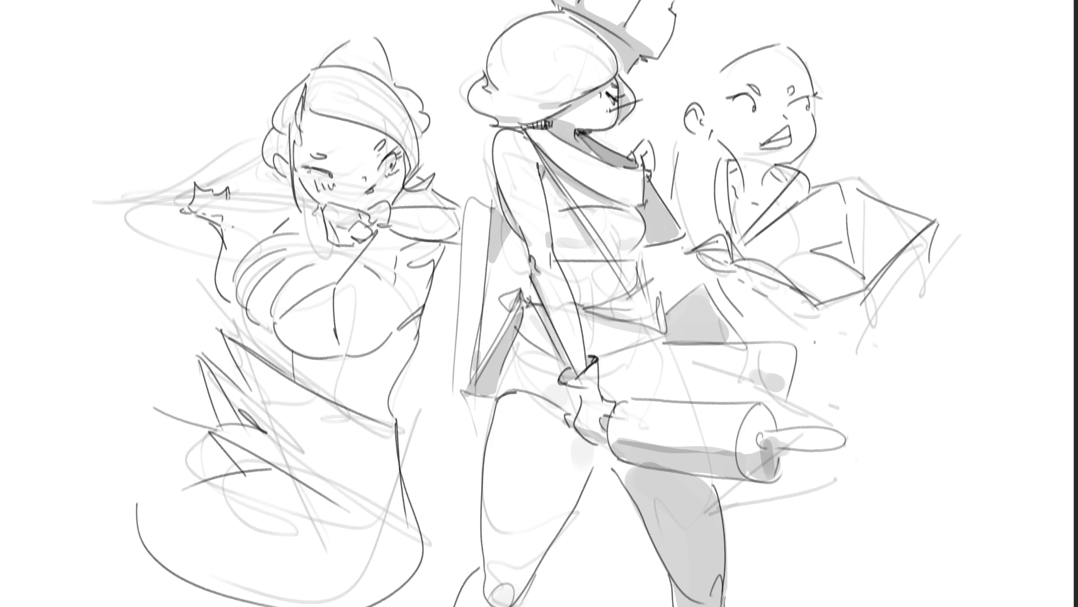
pyautogui.moveTo(834, 306); pyautogui.dragTo(894, 343)
pyautogui.moveTo(869, 319)
pyautogui.mouseDown()
pyautogui.moveTo(848, 382)
pyautogui.moveTo(805, 405)
pyautogui.mouseUp()
pyautogui.hotkey('ctrl', 'z')
pyautogui.moveTo(892, 344); pyautogui.dragTo(780, 403)
# - Draw the long pointed blade at lower right with its tip and upper and lower edges
pyautogui.moveTo(894, 347); pyautogui.dragTo(937, 365)
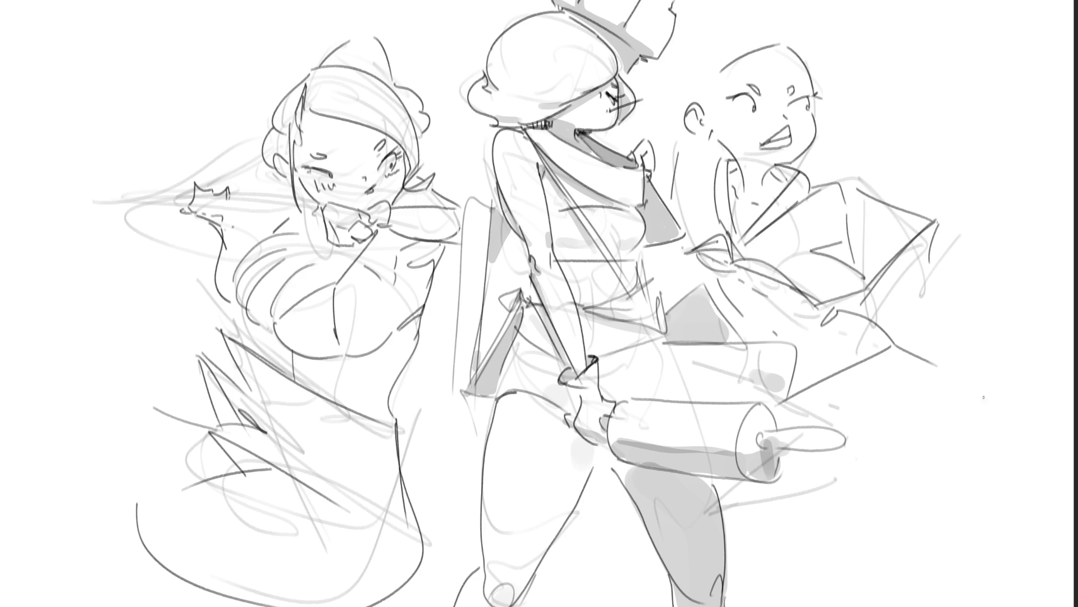
pyautogui.moveTo(905, 479)
pyautogui.mouseDown()
pyautogui.moveTo(880, 484)
pyautogui.moveTo(1023, 420)
pyautogui.moveTo(959, 449)
pyautogui.mouseUp()
pyautogui.moveTo(880, 443)
pyautogui.mouseDown()
pyautogui.moveTo(842, 486)
pyautogui.moveTo(828, 478)
pyautogui.mouseUp()
pyautogui.moveTo(954, 383); pyautogui.dragTo(985, 394)
pyautogui.moveTo(892, 478); pyautogui.dragTo(970, 527)
pyautogui.moveTo(972, 419); pyautogui.dragTo(1050, 535)
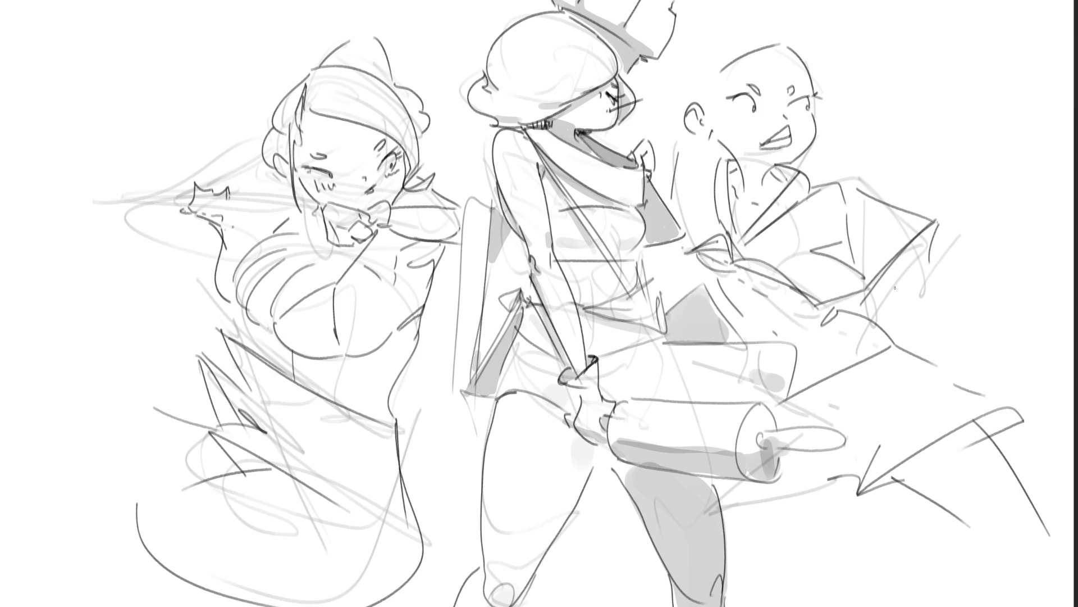
# - Ink the right figure's raised arm ending in an open hand with fingers and thumb
pyautogui.moveTo(877, 281); pyautogui.dragTo(916, 305)
pyautogui.moveTo(905, 250)
pyautogui.mouseDown()
pyautogui.moveTo(932, 278)
pyautogui.moveTo(923, 295)
pyautogui.moveTo(953, 328)
pyautogui.moveTo(994, 192)
pyautogui.moveTo(958, 301)
pyautogui.mouseUp()
pyautogui.hotkey('ctrl', 'z')
pyautogui.hotkey('ctrl', 'z')
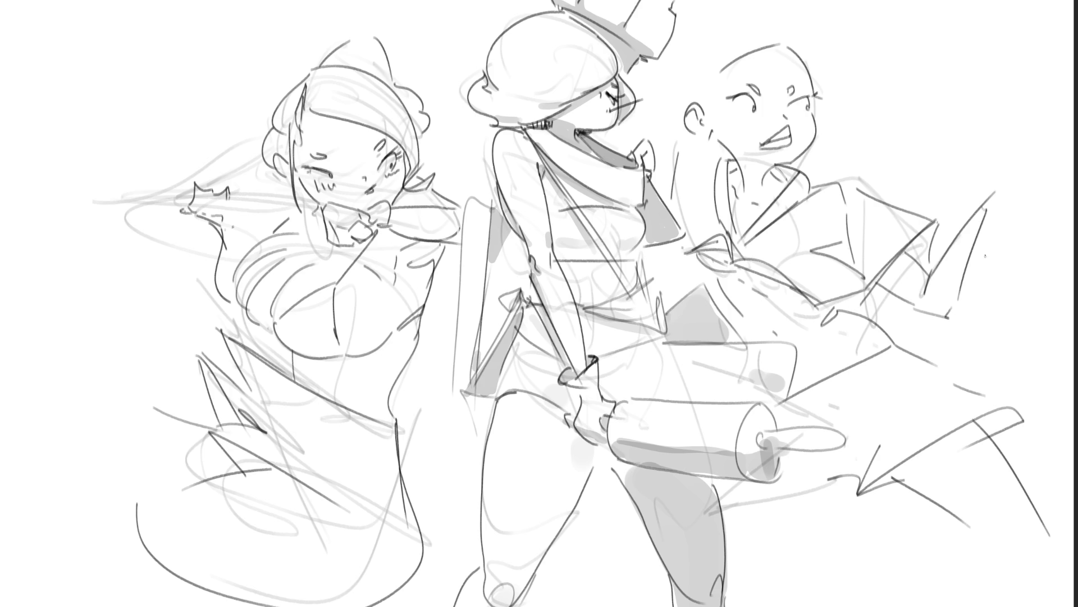
pyautogui.moveTo(988, 195)
pyautogui.mouseDown()
pyautogui.moveTo(1038, 189)
pyautogui.moveTo(1021, 216)
pyautogui.mouseUp()
pyautogui.moveTo(1022, 176)
pyautogui.mouseDown()
pyautogui.moveTo(1058, 191)
pyautogui.moveTo(1041, 215)
pyautogui.moveTo(1044, 223)
pyautogui.moveTo(1062, 206)
pyautogui.moveTo(1057, 216)
pyautogui.mouseUp()
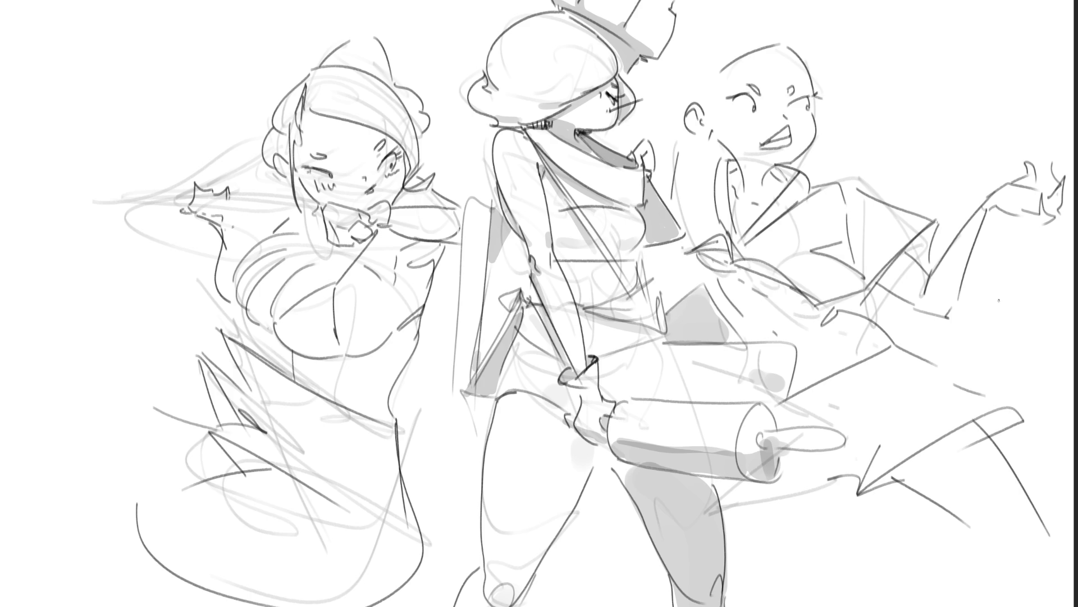
# - Add strokes at the rolling pin's end and small marks around the bald figure's head
pyautogui.moveTo(801, 470)
pyautogui.mouseDown()
pyautogui.moveTo(815, 477)
pyautogui.moveTo(760, 486)
pyautogui.mouseUp()
pyautogui.moveTo(825, 492); pyautogui.dragTo(780, 580)
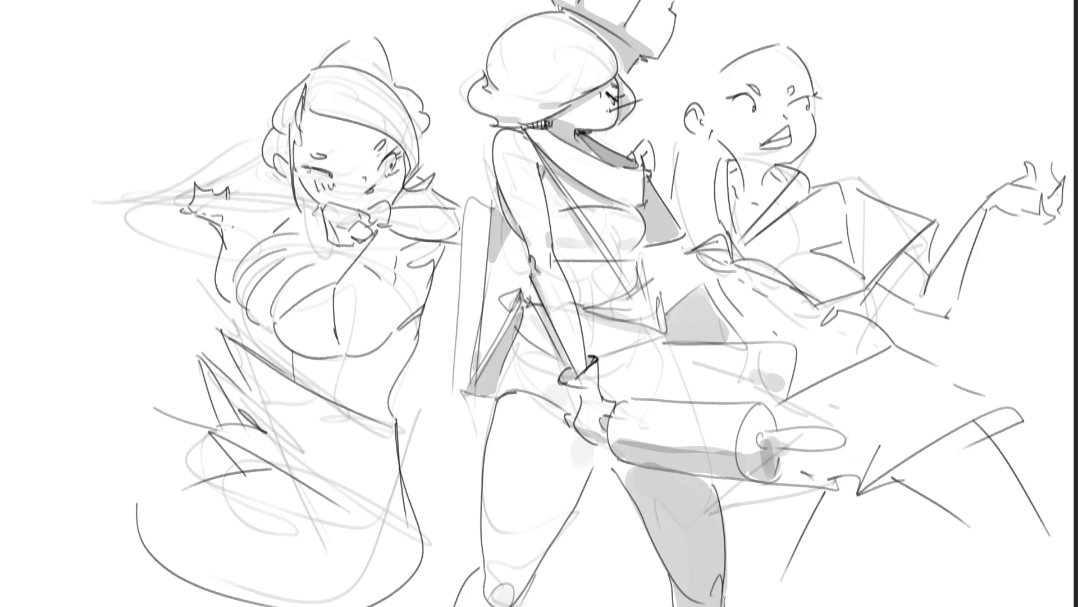
pyautogui.moveTo(707, 115); pyautogui.dragTo(712, 90)
pyautogui.moveTo(820, 104); pyautogui.dragTo(827, 108)
pyautogui.moveTo(672, 116)
pyautogui.mouseDown()
pyautogui.moveTo(714, 22)
pyautogui.moveTo(679, 115)
pyautogui.mouseUp()
pyautogui.hotkey('ctrl', 'z')
# - Sketch a crest and hair strokes on top of the right figure's bald head
pyautogui.moveTo(715, 23); pyautogui.dragTo(730, 41)
pyautogui.moveTo(747, 18)
pyautogui.mouseDown()
pyautogui.moveTo(714, 23)
pyautogui.moveTo(695, 7)
pyautogui.mouseUp()
pyautogui.moveTo(714, 21)
pyautogui.mouseDown()
pyautogui.moveTo(760, 12)
pyautogui.moveTo(760, 32)
pyautogui.mouseUp()
pyautogui.moveTo(764, 31); pyautogui.dragTo(789, 41)
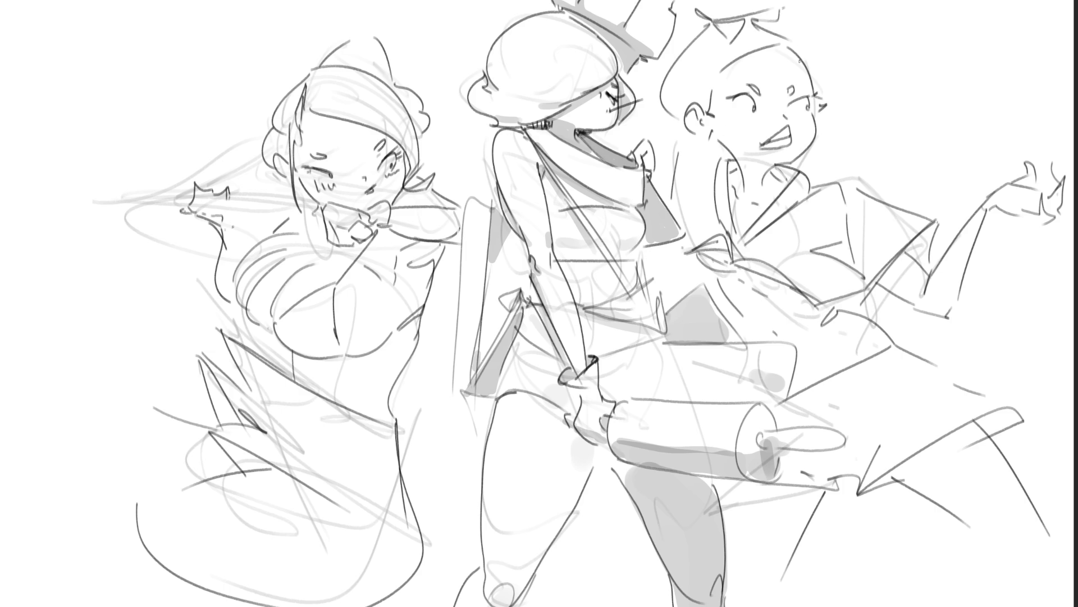
pyautogui.moveTo(697, 1)
pyautogui.mouseDown()
pyautogui.moveTo(713, 18)
pyautogui.moveTo(778, 1)
pyautogui.mouseUp()
pyautogui.moveTo(781, 50)
pyautogui.mouseDown()
pyautogui.moveTo(819, 35)
pyautogui.moveTo(815, 62)
pyautogui.mouseUp()
# - Hatch a patch beside the hair, the sleeve at the elbow, and the blade's tip
pyautogui.moveTo(730, 159)
pyautogui.mouseDown()
pyautogui.moveTo(730, 173)
pyautogui.moveTo(794, 182)
pyautogui.mouseUp()
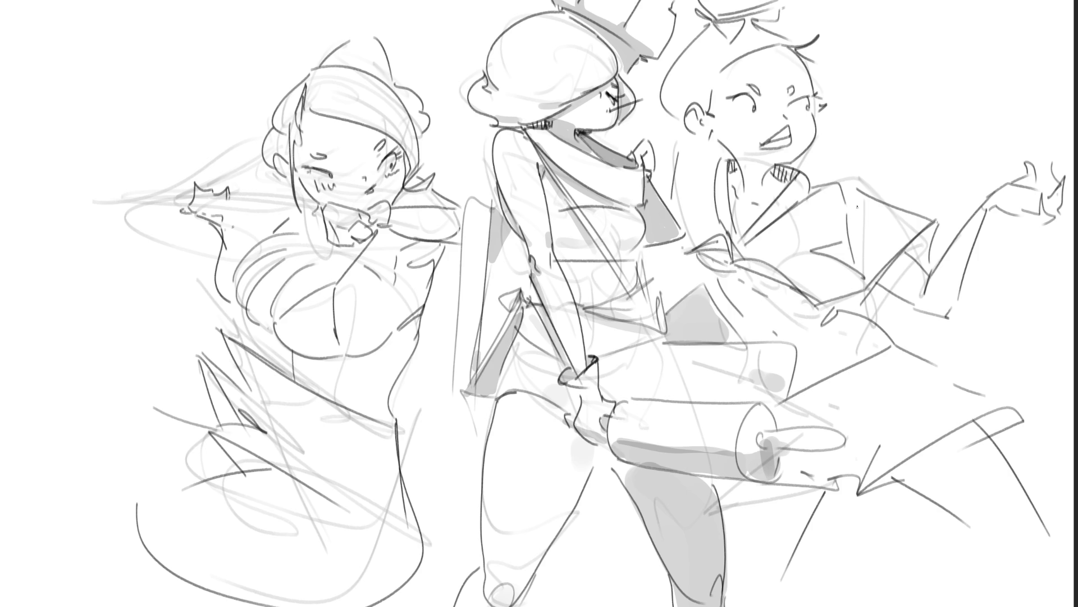
pyautogui.moveTo(908, 240); pyautogui.dragTo(924, 266)
pyautogui.moveTo(930, 225); pyautogui.dragTo(934, 253)
pyautogui.moveTo(982, 417)
pyautogui.mouseDown()
pyautogui.moveTo(992, 436)
pyautogui.moveTo(1006, 429)
pyautogui.mouseUp()
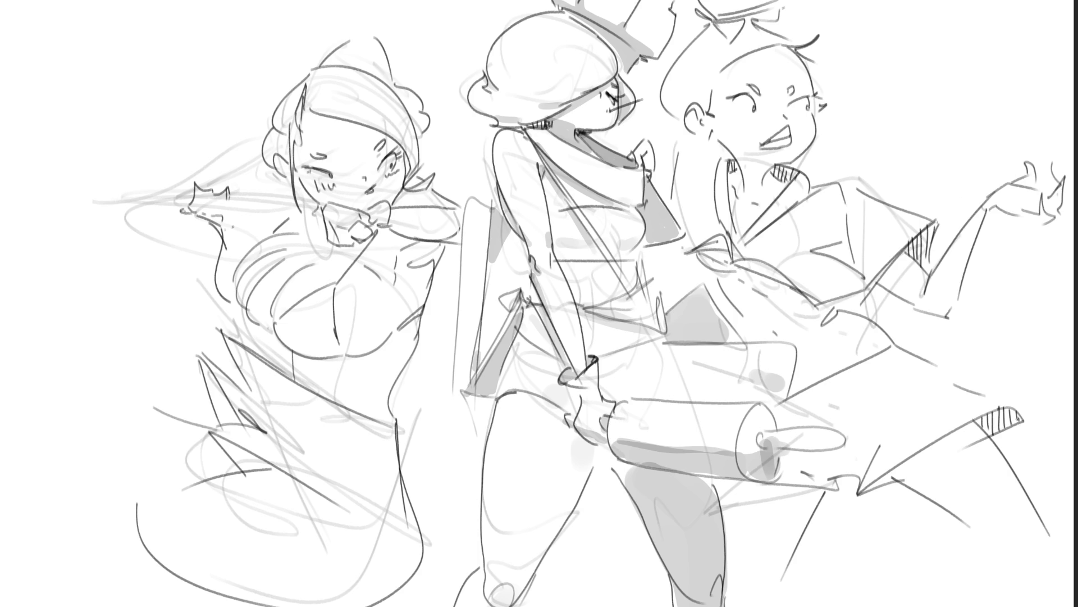
# - Hatch the blade's lower notch with four short parallel strokes
pyautogui.moveTo(880, 479); pyautogui.dragTo(879, 486)
pyautogui.moveTo(884, 478); pyautogui.dragTo(883, 486)
pyautogui.moveTo(888, 477); pyautogui.dragTo(887, 485)
pyautogui.moveTo(891, 475); pyautogui.dragTo(891, 484)
# - Lasso-select small areas around the left figure's eye, cheek and jaw edge
pyautogui.moveTo(392, 139)
pyautogui.mouseDown()
pyautogui.moveTo(404, 176)
pyautogui.moveTo(407, 160)
pyautogui.moveTo(400, 178)
pyautogui.mouseUp()
pyautogui.moveTo(287, 167)
pyautogui.mouseDown()
pyautogui.moveTo(290, 178)
pyautogui.moveTo(300, 139)
pyautogui.mouseUp()
pyautogui.moveTo(403, 190)
pyautogui.mouseDown()
pyautogui.moveTo(395, 206)
pyautogui.moveTo(405, 191)
pyautogui.mouseUp()
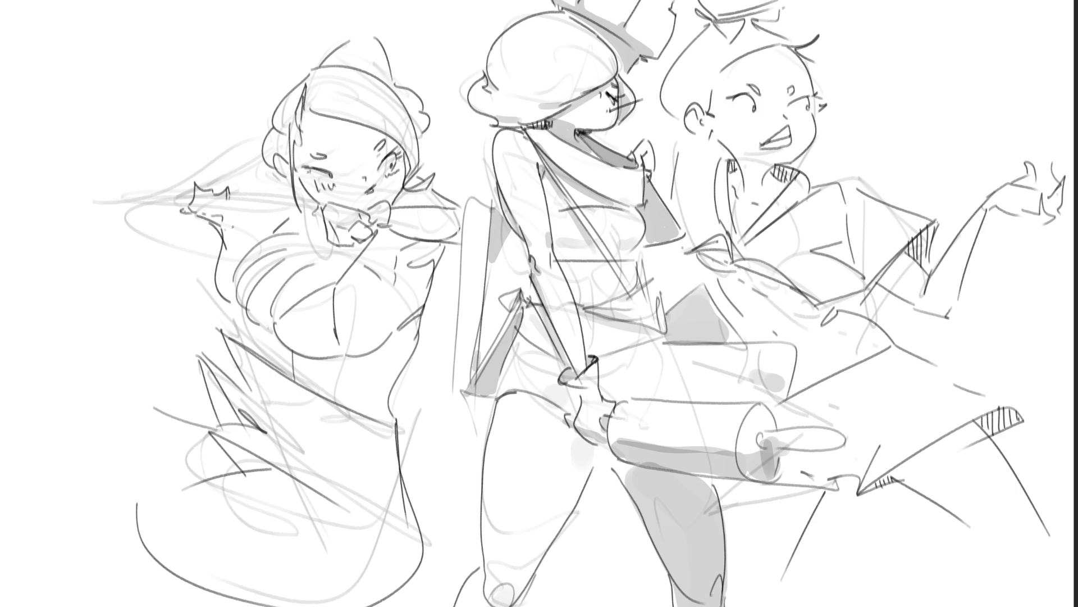
# - Lasso the shadow areas along the left girl's shoulder, side, waist and bust for grey fill
pyautogui.click(352, 233)
pyautogui.moveTo(423, 240)
pyautogui.mouseDown()
pyautogui.moveTo(405, 272)
pyautogui.moveTo(435, 298)
pyautogui.moveTo(423, 241)
pyautogui.mouseUp()
pyautogui.moveTo(394, 321)
pyautogui.mouseDown()
pyautogui.moveTo(409, 334)
pyautogui.moveTo(427, 321)
pyautogui.mouseUp()
pyautogui.moveTo(396, 324)
pyautogui.mouseDown()
pyautogui.moveTo(359, 395)
pyautogui.moveTo(294, 368)
pyautogui.moveTo(376, 352)
pyautogui.moveTo(393, 337)
pyautogui.moveTo(306, 356)
pyautogui.moveTo(284, 342)
pyautogui.moveTo(275, 316)
pyautogui.mouseUp()
pyautogui.moveTo(293, 280)
pyautogui.mouseDown()
pyautogui.moveTo(250, 306)
pyautogui.moveTo(243, 296)
pyautogui.moveTo(264, 336)
pyautogui.moveTo(281, 333)
pyautogui.moveTo(303, 382)
pyautogui.mouseUp()
pyautogui.moveTo(232, 223)
pyautogui.mouseDown()
pyautogui.moveTo(241, 250)
pyautogui.moveTo(226, 190)
pyautogui.moveTo(293, 213)
pyautogui.moveTo(285, 235)
pyautogui.moveTo(309, 267)
pyautogui.mouseUp()
# - Outline the left girl's skirt shadows with lasso and polygonal points, discarding one extra selection loop
pyautogui.moveTo(283, 478); pyautogui.dragTo(362, 562)
pyautogui.moveTo(247, 470)
pyautogui.mouseDown()
pyautogui.moveTo(375, 527)
pyautogui.moveTo(392, 587)
pyautogui.moveTo(419, 579)
pyautogui.moveTo(415, 541)
pyautogui.moveTo(298, 481)
pyautogui.mouseUp()
pyautogui.click(150, 481)
pyautogui.click(142, 409)
pyautogui.click(121, 466)
pyautogui.click(122, 488)
pyautogui.moveTo(385, 240)
pyautogui.mouseDown()
pyautogui.moveTo(443, 40)
pyautogui.moveTo(387, 247)
pyautogui.mouseUp()
pyautogui.hotkey('ctrl', 'z')
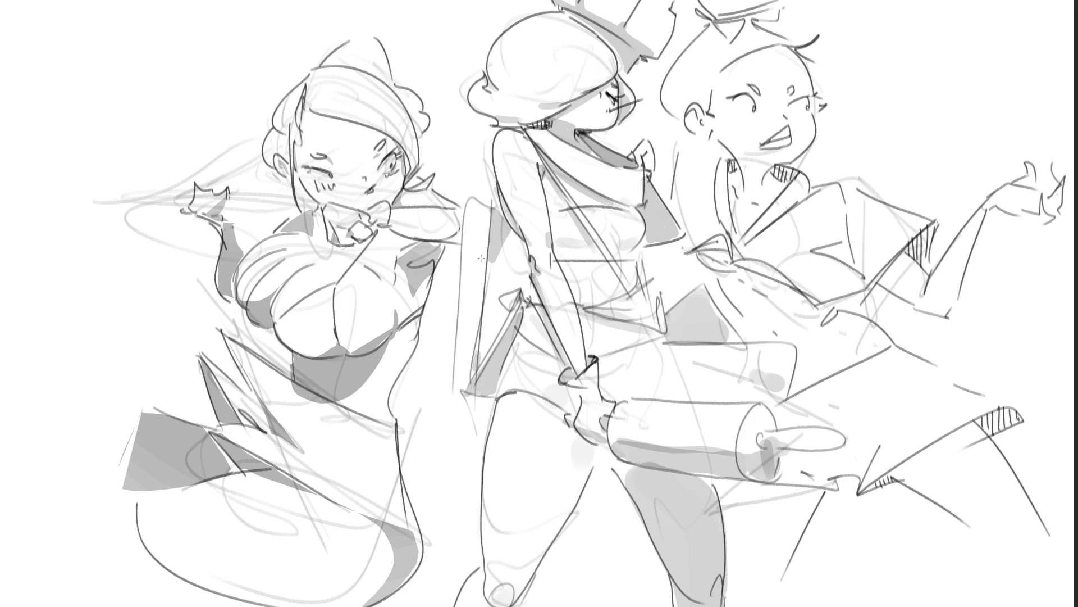
pyautogui.press('[')
pyautogui.press('[')
pyautogui.press('[')
pyautogui.press('[')
pyautogui.press('[')
pyautogui.press('[')
# - With a larger brush, draw dark lines along the left girl's hip contour and chest
pyautogui.press(']')
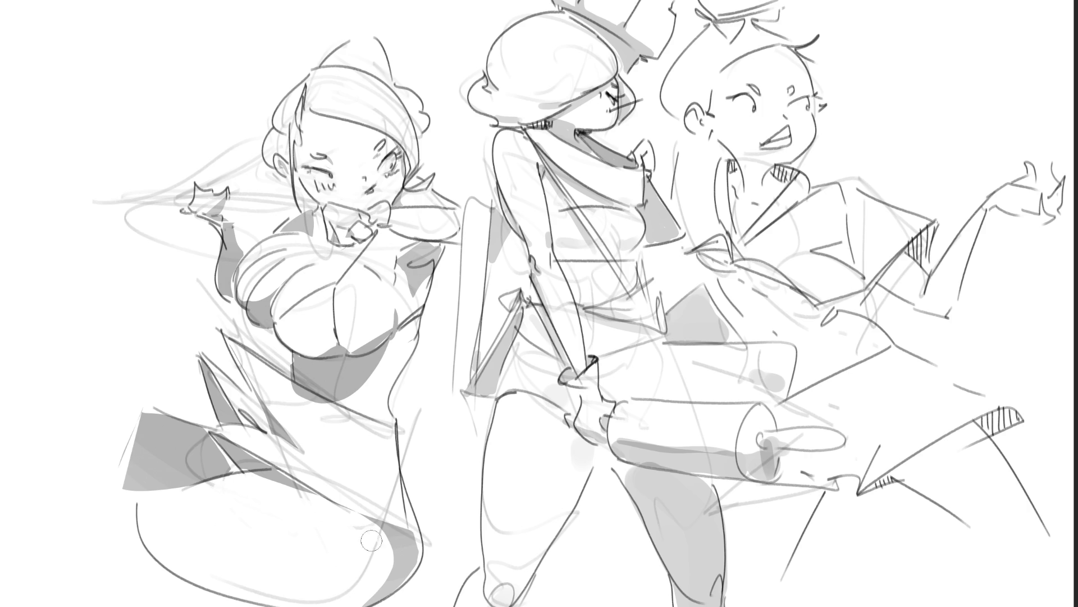
pyautogui.moveTo(417, 318); pyautogui.dragTo(411, 515)
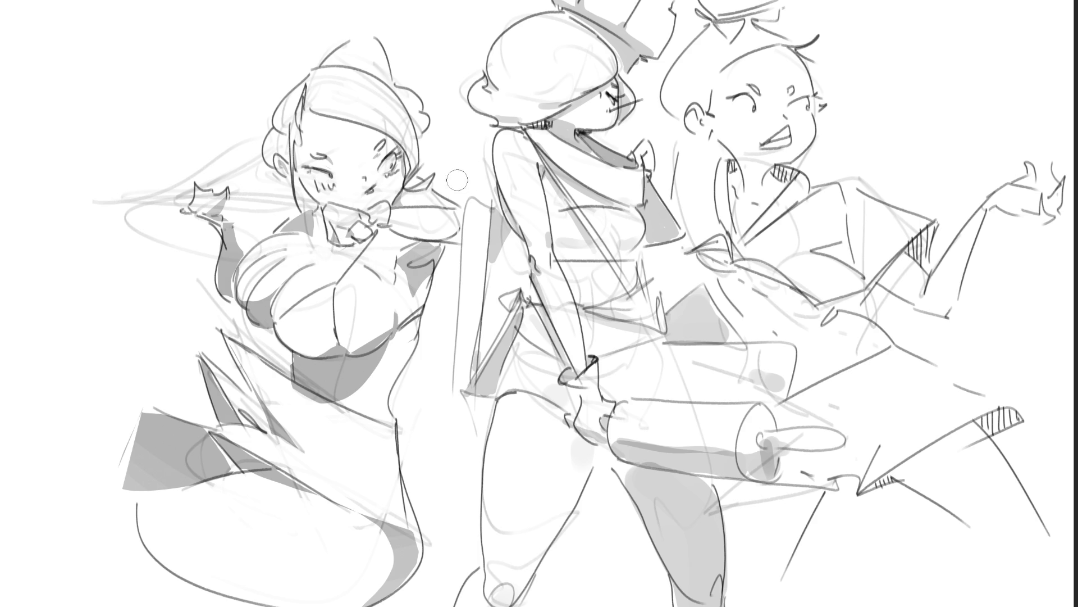
pyautogui.moveTo(288, 254); pyautogui.dragTo(316, 226)
# - Sketch the axe shaft across the left girl's face and extend the handle out to the left
pyautogui.moveTo(222, 197); pyautogui.dragTo(328, 212)
pyautogui.hotkey('ctrl', 'z')
pyautogui.moveTo(223, 207); pyautogui.dragTo(327, 213)
pyautogui.moveTo(225, 196); pyautogui.dragTo(337, 208)
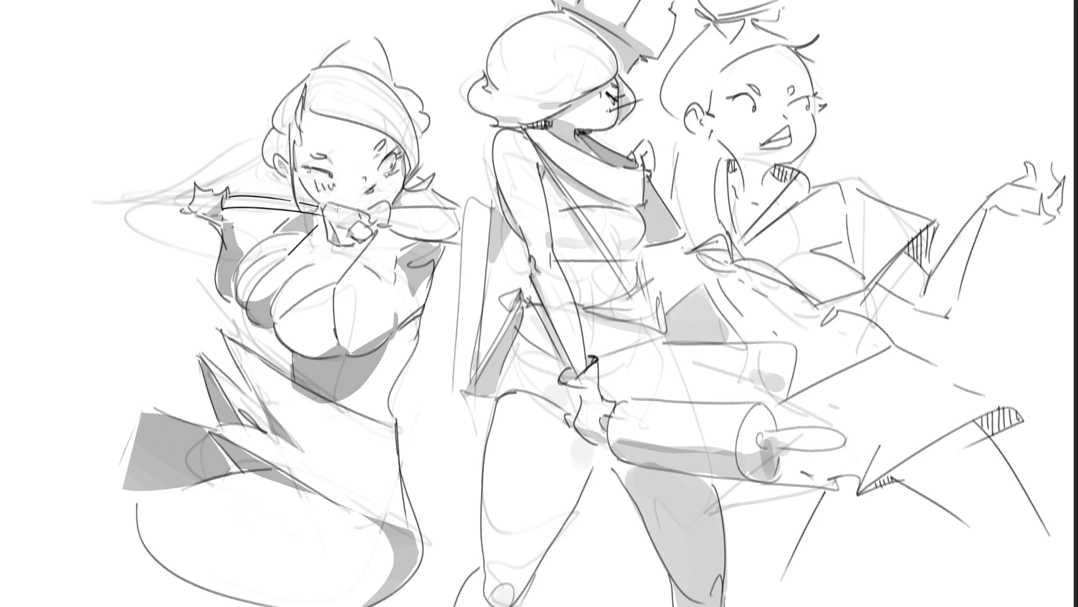
pyautogui.moveTo(190, 195); pyautogui.dragTo(120, 291)
pyautogui.moveTo(186, 179)
pyautogui.mouseDown()
pyautogui.moveTo(187, 192)
pyautogui.moveTo(174, 179)
pyautogui.moveTo(101, 181)
pyautogui.moveTo(29, 264)
pyautogui.moveTo(119, 318)
pyautogui.mouseUp()
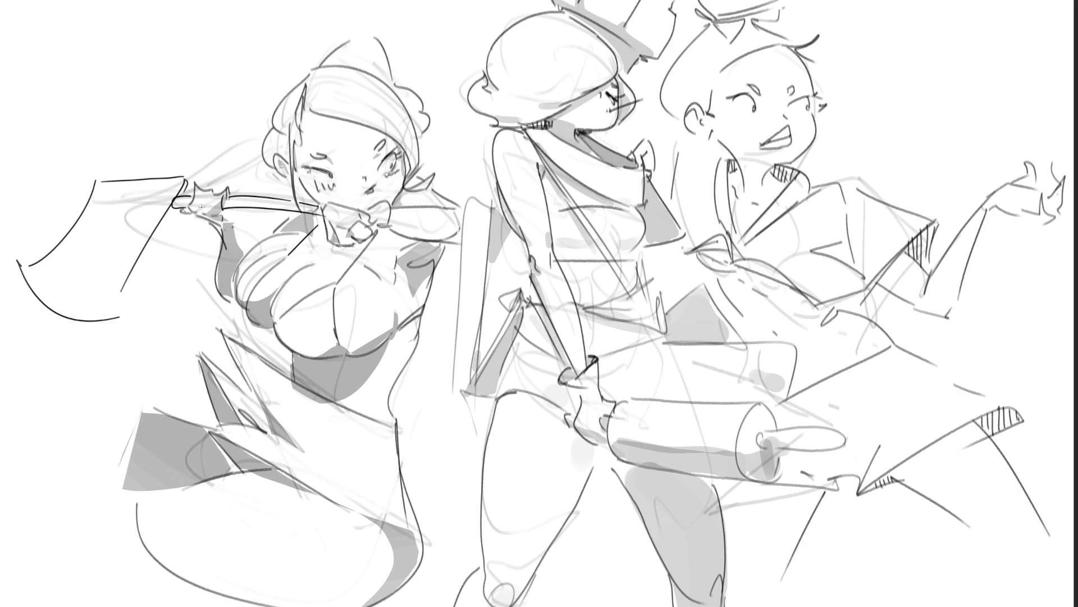
pyautogui.moveTo(179, 206); pyautogui.dragTo(138, 307)
pyautogui.hotkey('ctrl', 'z')
pyautogui.moveTo(179, 208); pyautogui.dragTo(132, 312)
# - Sketch the curved axe blade and upper haft, then shade the whole handle grey
pyautogui.moveTo(90, 191); pyautogui.dragTo(84, 205)
pyautogui.moveTo(96, 180)
pyautogui.mouseDown()
pyautogui.moveTo(115, 140)
pyautogui.moveTo(107, 96)
pyautogui.moveTo(178, 82)
pyautogui.mouseUp()
pyautogui.moveTo(204, 95); pyautogui.dragTo(224, 119)
pyautogui.moveTo(185, 180); pyautogui.dragTo(222, 124)
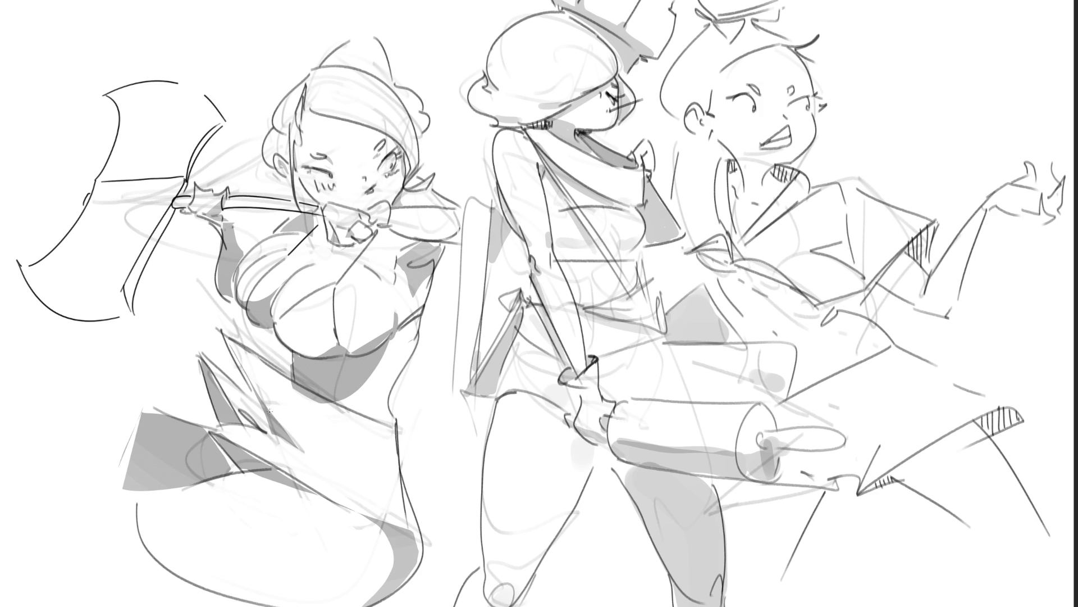
pyautogui.hotkey('ctrl', 'z')
pyautogui.hotkey('ctrl', 'z')
pyautogui.moveTo(185, 180); pyautogui.dragTo(239, 91)
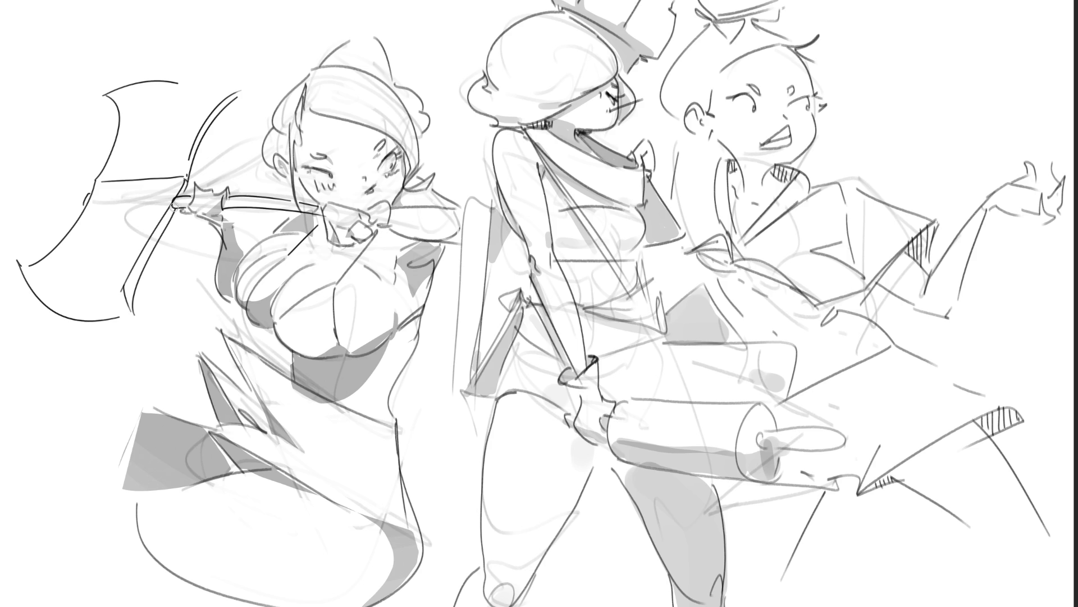
pyautogui.moveTo(176, 203); pyautogui.dragTo(118, 323)
pyautogui.moveTo(184, 191); pyautogui.dragTo(240, 89)
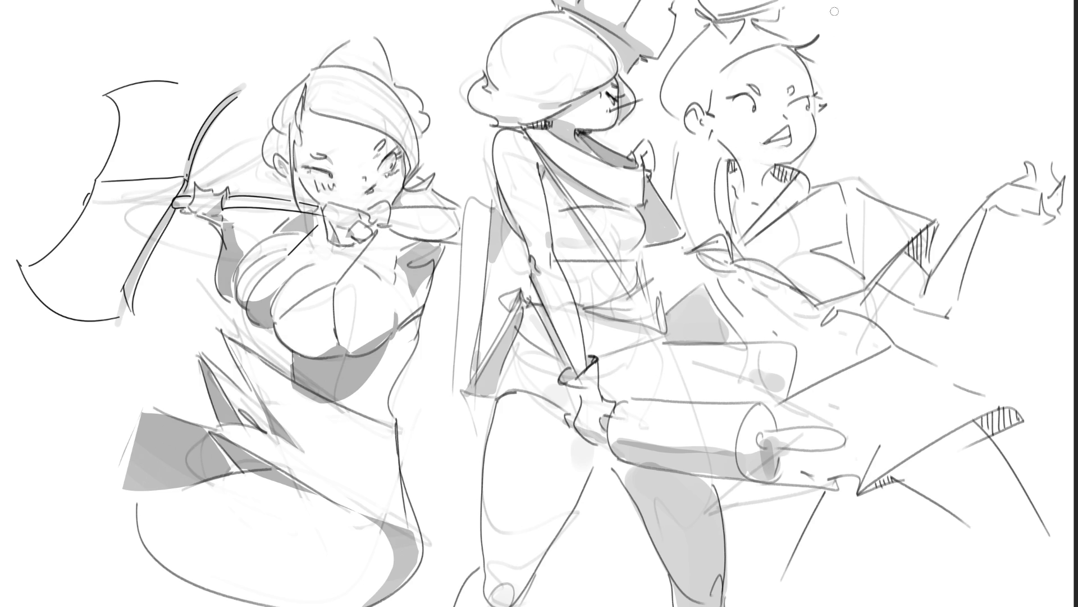
# - Shade the right girl's open mouth, jaw and neck, blush her cheeks, and hatch under her chin
pyautogui.moveTo(782, 141); pyautogui.dragTo(768, 145)
pyautogui.moveTo(756, 97); pyautogui.dragTo(796, 102)
pyautogui.moveTo(719, 137); pyautogui.dragTo(714, 144)
pyautogui.moveTo(777, 165)
pyautogui.mouseDown()
pyautogui.moveTo(786, 180)
pyautogui.moveTo(769, 177)
pyautogui.moveTo(787, 181)
pyautogui.mouseUp()
pyautogui.moveTo(733, 159); pyautogui.dragTo(740, 190)
pyautogui.click(757, 194)
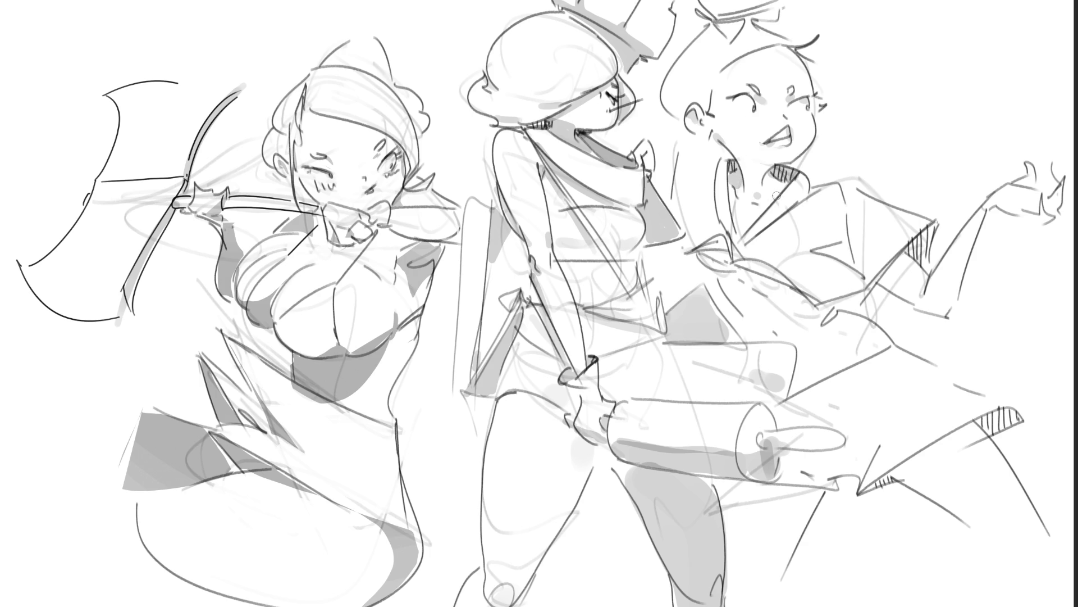
pyautogui.moveTo(803, 198)
pyautogui.mouseDown()
pyautogui.moveTo(821, 185)
pyautogui.moveTo(800, 201)
pyautogui.mouseUp()
# - Paint grey shading under the right girl's chest line, along her collar and across her torso
pyautogui.moveTo(837, 248); pyautogui.dragTo(851, 261)
pyautogui.moveTo(916, 233)
pyautogui.mouseDown()
pyautogui.moveTo(923, 246)
pyautogui.moveTo(904, 274)
pyautogui.moveTo(885, 286)
pyautogui.moveTo(910, 255)
pyautogui.moveTo(872, 296)
pyautogui.mouseUp()
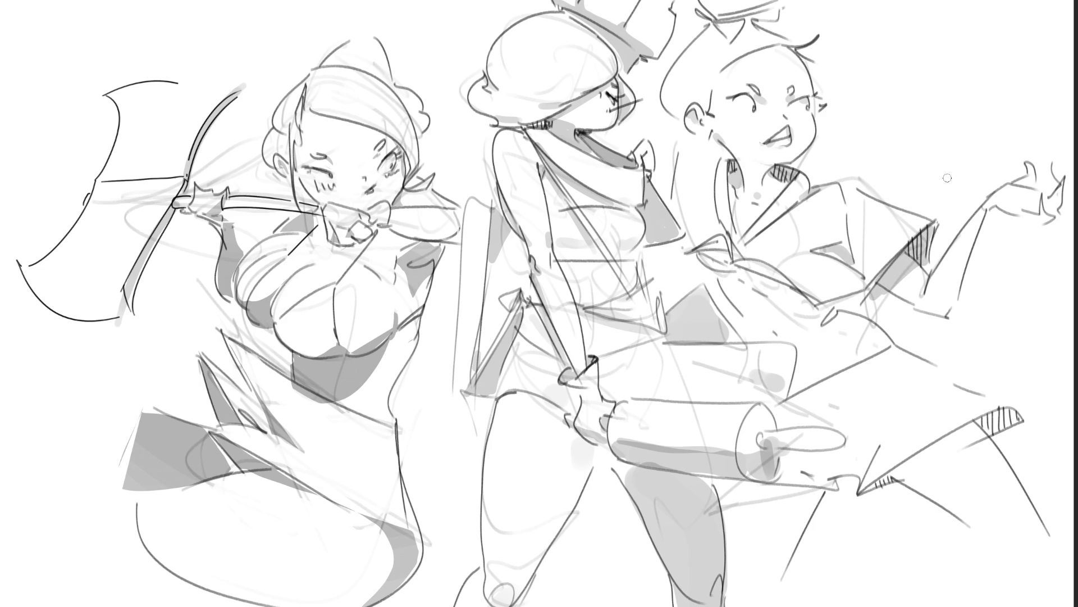
pyautogui.moveTo(721, 253)
pyautogui.mouseDown()
pyautogui.moveTo(700, 249)
pyautogui.moveTo(725, 238)
pyautogui.moveTo(786, 287)
pyautogui.moveTo(839, 298)
pyautogui.mouseUp()
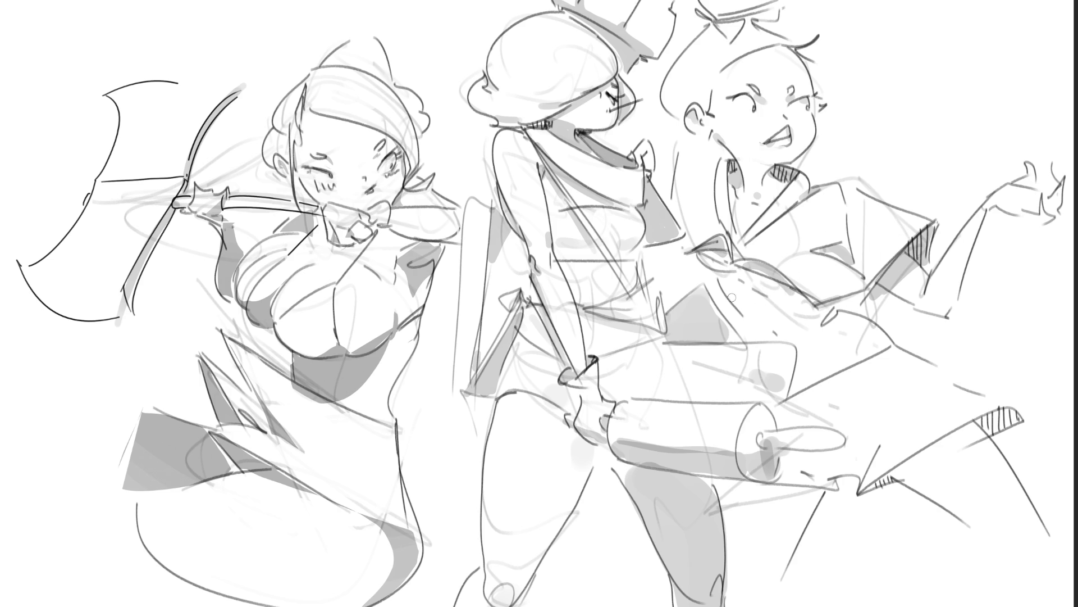
pyautogui.moveTo(732, 298); pyautogui.dragTo(784, 306)
pyautogui.hotkey('ctrl', 'z')
pyautogui.moveTo(702, 250)
pyautogui.mouseDown()
pyautogui.moveTo(750, 295)
pyautogui.moveTo(790, 305)
pyautogui.moveTo(784, 320)
pyautogui.moveTo(832, 316)
pyautogui.moveTo(749, 300)
pyautogui.moveTo(815, 326)
pyautogui.moveTo(843, 315)
pyautogui.moveTo(833, 313)
pyautogui.mouseUp()
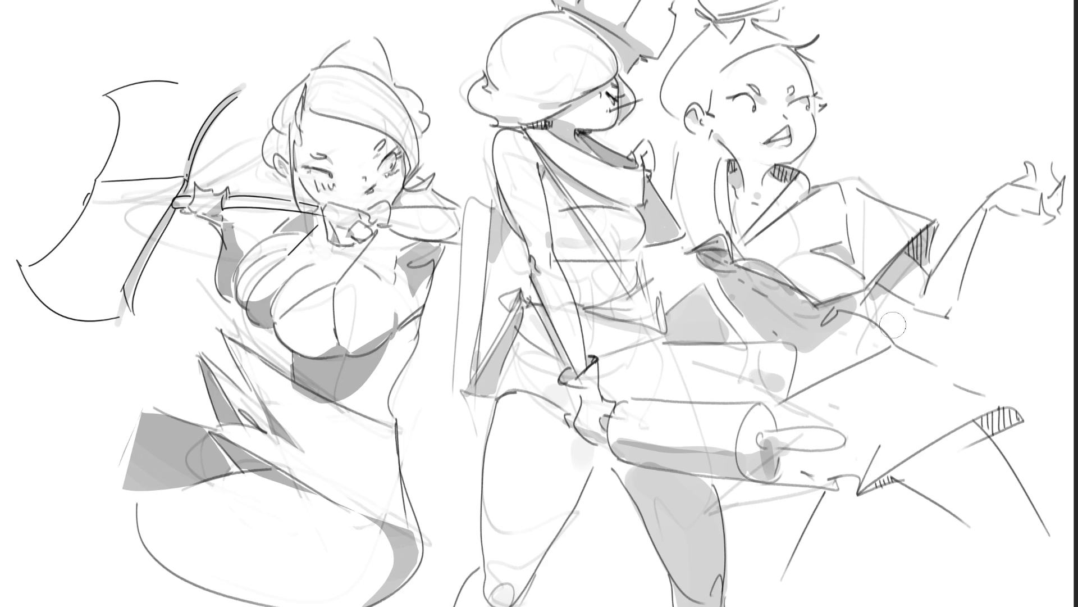
# - Shade along the lower-right blade and beneath and at the end of the rolling pin
pyautogui.moveTo(884, 478)
pyautogui.mouseDown()
pyautogui.moveTo(1014, 413)
pyautogui.moveTo(876, 488)
pyautogui.mouseUp()
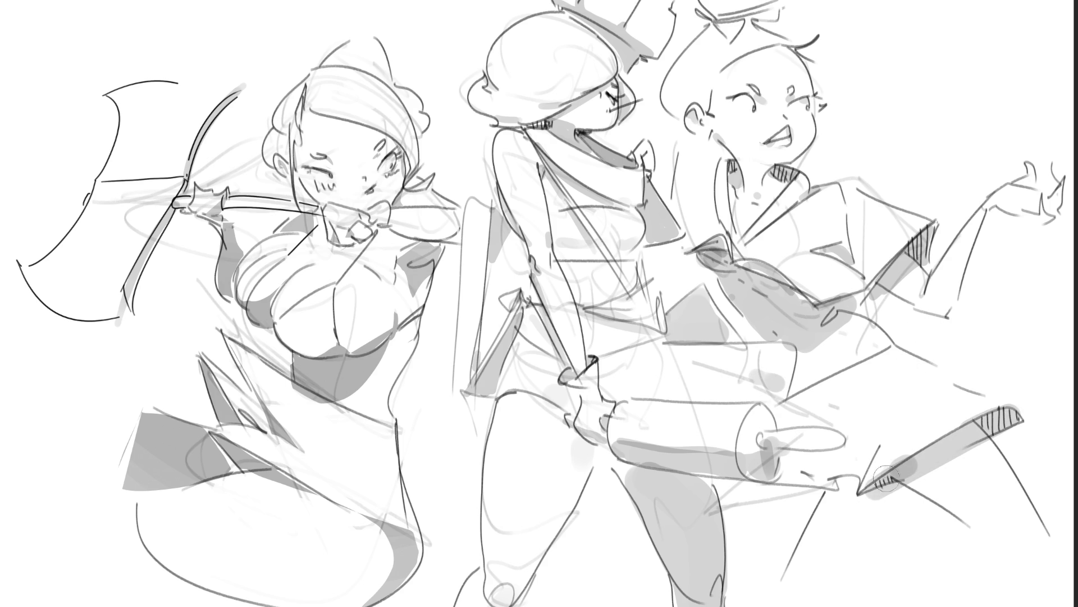
pyautogui.hotkey('ctrl', 'z')
pyautogui.moveTo(879, 490); pyautogui.dragTo(1014, 416)
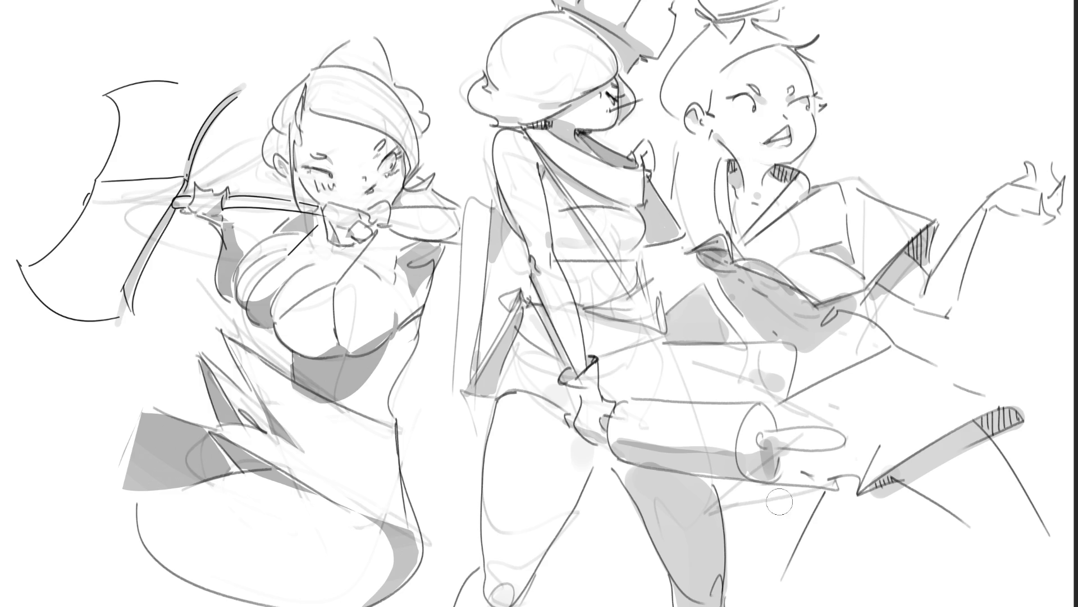
pyautogui.moveTo(724, 485)
pyautogui.mouseDown()
pyautogui.moveTo(813, 498)
pyautogui.moveTo(727, 508)
pyautogui.moveTo(747, 579)
pyautogui.moveTo(798, 539)
pyautogui.moveTo(776, 546)
pyautogui.mouseUp()
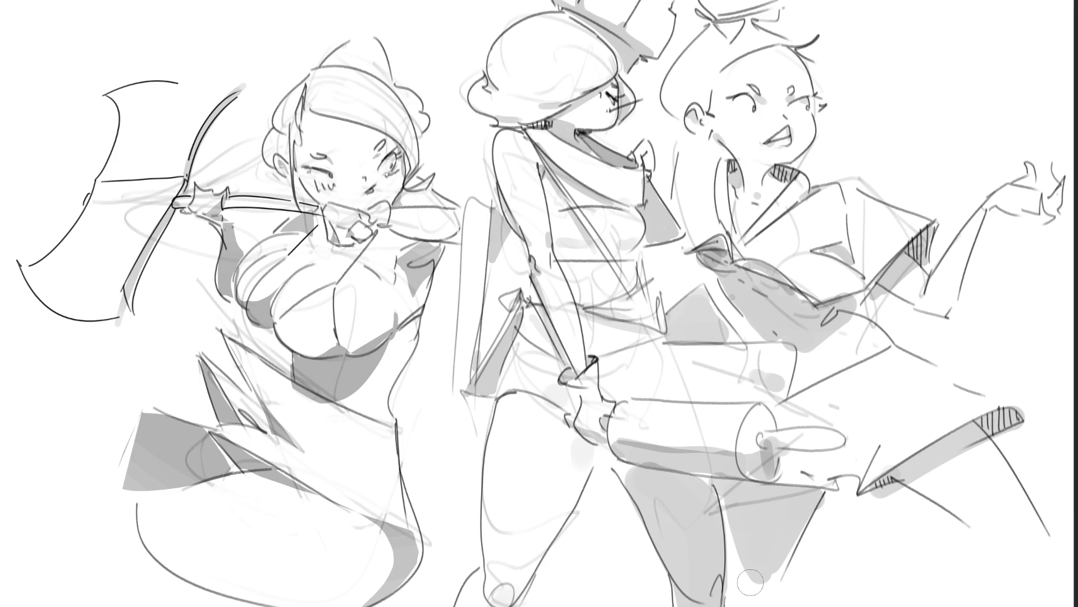
pyautogui.moveTo(782, 463); pyautogui.dragTo(827, 481)
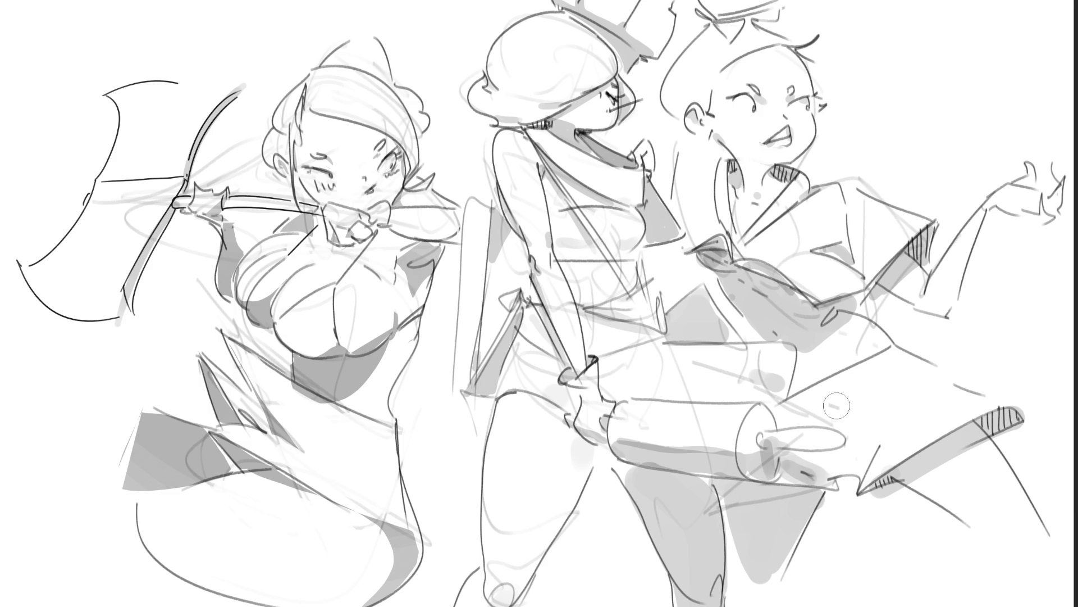
# - Drop the neck shading stroke and dab a grey blush spot on the right girl's cheek
pyautogui.moveTo(699, 146)
pyautogui.mouseDown()
pyautogui.moveTo(730, 157)
pyautogui.moveTo(681, 164)
pyautogui.mouseUp()
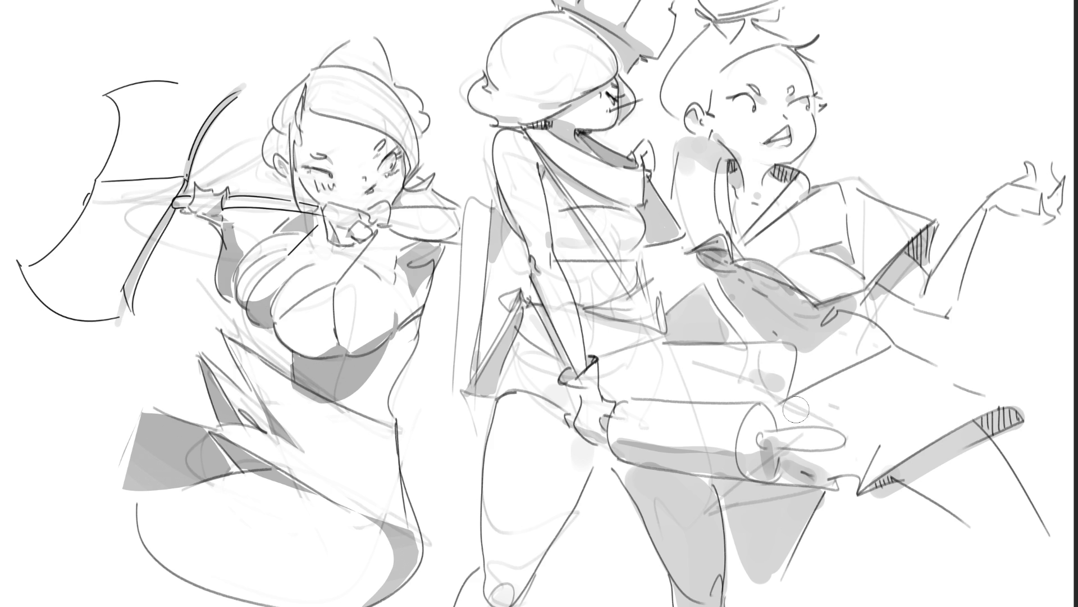
pyautogui.hotkey('ctrl', 'z')
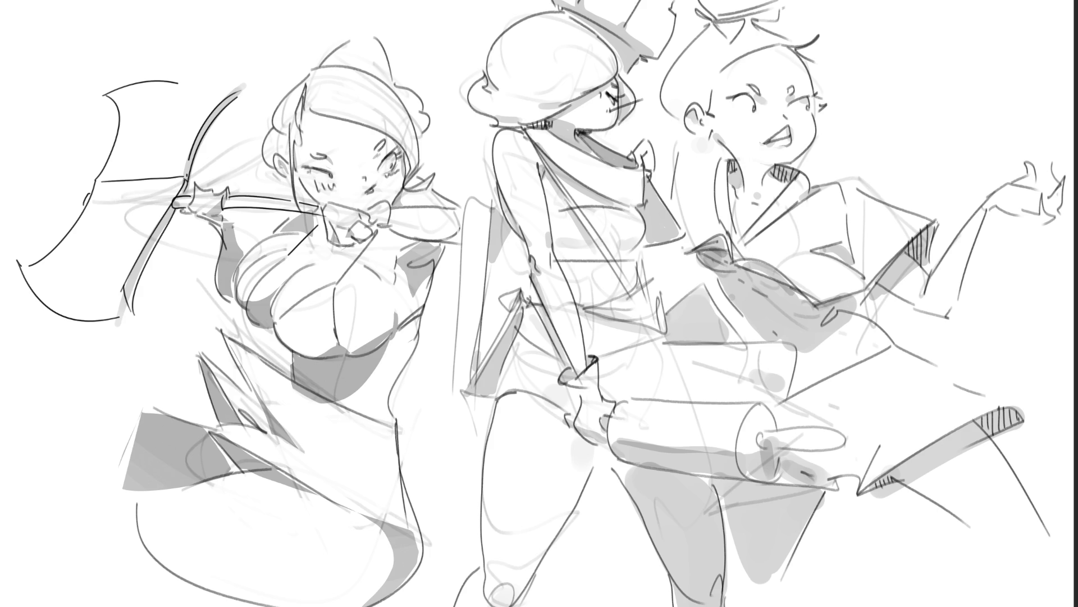
pyautogui.click(747, 121)
# - Blush her other cheek, shade her fingertips, line the left girl's skirt, and accent the collar bow
pyautogui.click(810, 119)
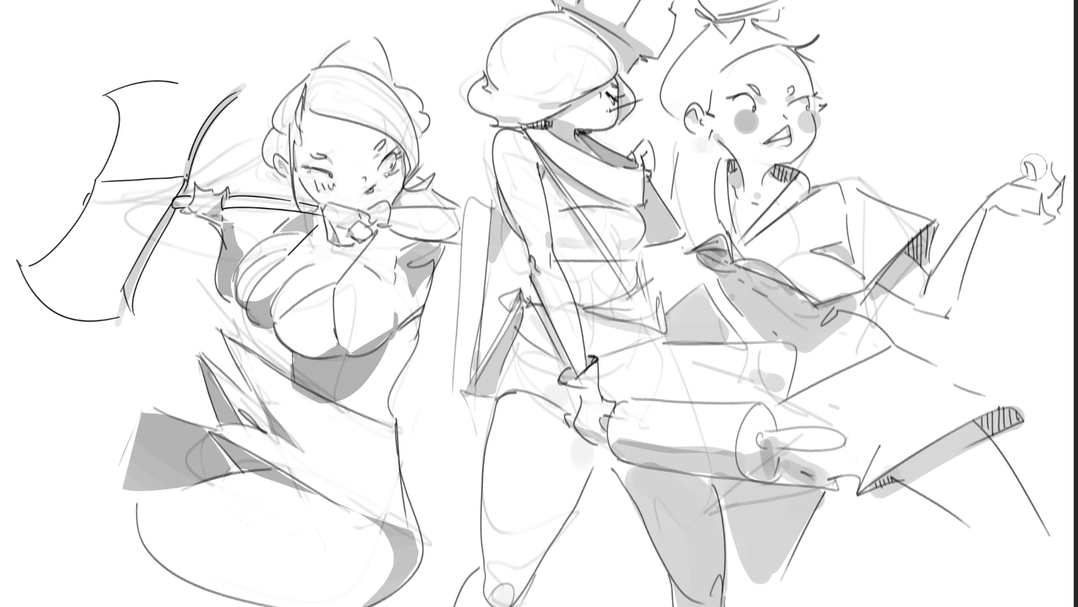
pyautogui.moveTo(1029, 162)
pyautogui.mouseDown()
pyautogui.moveTo(1034, 176)
pyautogui.moveTo(1067, 178)
pyautogui.moveTo(1044, 223)
pyautogui.moveTo(985, 215)
pyautogui.mouseUp()
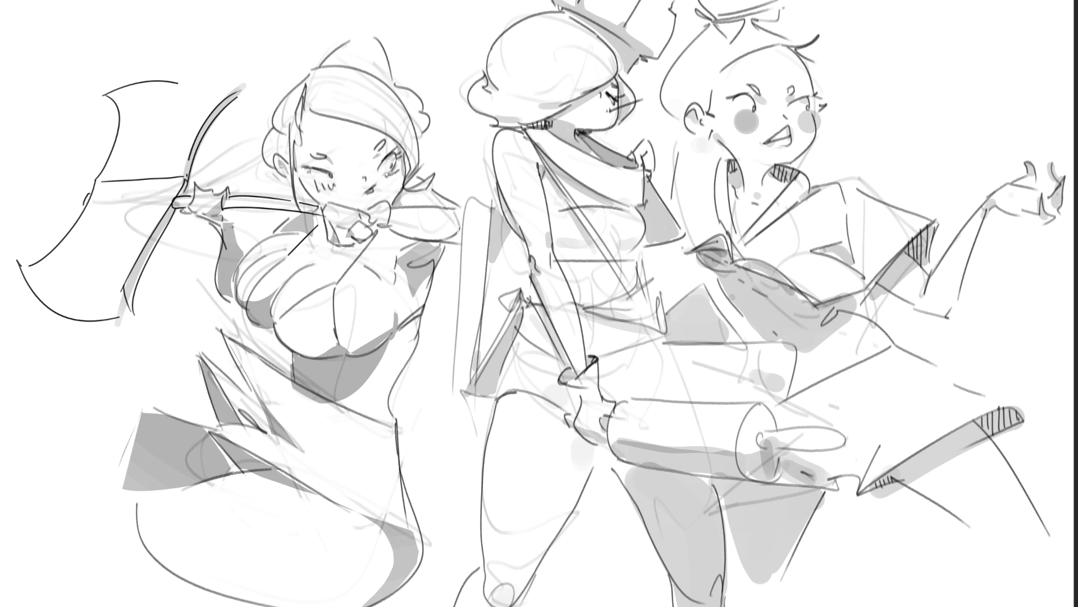
pyautogui.moveTo(221, 331); pyautogui.dragTo(281, 347)
pyautogui.hotkey('ctrl', 'z')
pyautogui.moveTo(391, 428)
pyautogui.mouseDown()
pyautogui.moveTo(385, 490)
pyautogui.moveTo(405, 515)
pyautogui.mouseUp()
pyautogui.moveTo(701, 255); pyautogui.dragTo(774, 282)
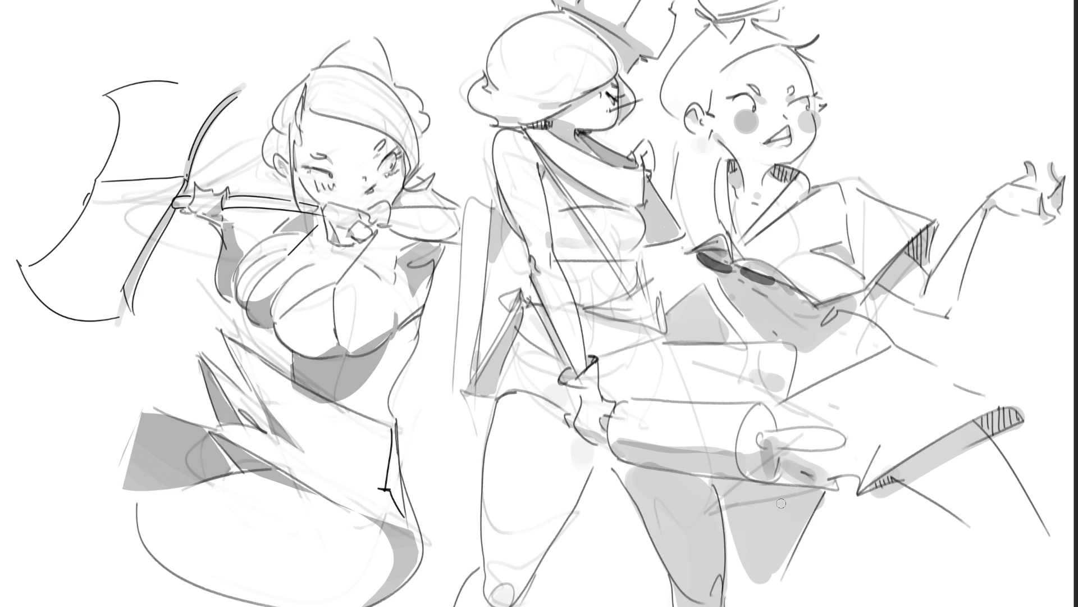
# - Repaint the dark accent stroke on the collar bow and add a short line below it
pyautogui.hotkey('ctrl', 'z')
pyautogui.moveTo(746, 275); pyautogui.dragTo(779, 283)
pyautogui.moveTo(735, 307); pyautogui.dragTo(748, 340)
# - Redraw the right girl's eye as a closed wink with a brow mark, and add a mouth-corner line
pyautogui.hotkey('ctrl', 'y')
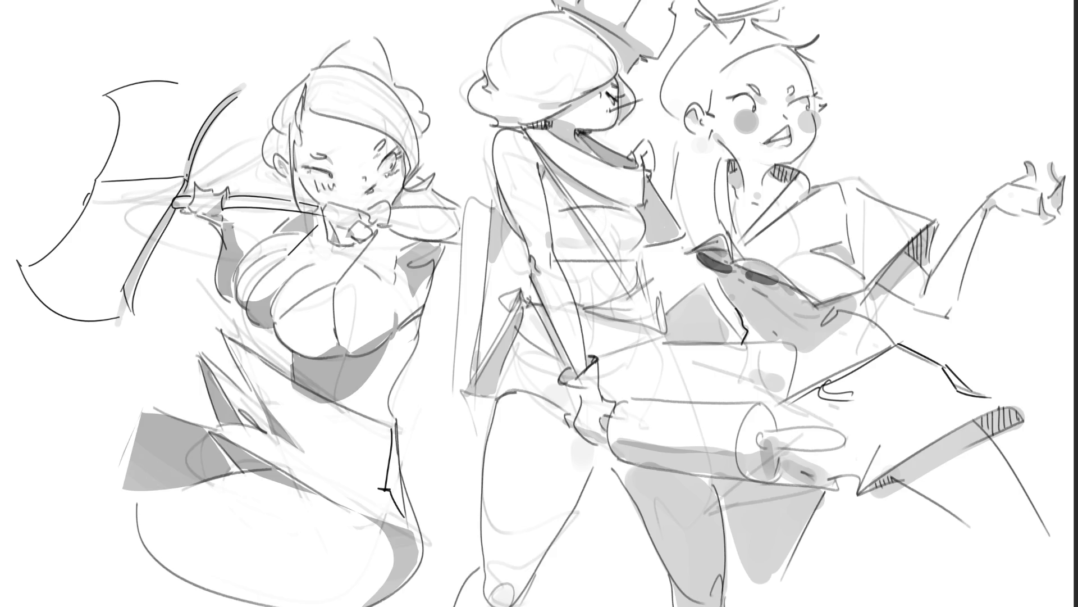
pyautogui.moveTo(791, 103); pyautogui.dragTo(868, 73)
pyautogui.moveTo(750, 99); pyautogui.dragTo(652, 70)
pyautogui.hotkey('ctrl', 'z')
pyautogui.moveTo(796, 110); pyautogui.dragTo(809, 97)
pyautogui.moveTo(736, 96); pyautogui.dragTo(727, 97)
pyautogui.moveTo(788, 100)
pyautogui.mouseDown()
pyautogui.moveTo(805, 94)
pyautogui.moveTo(759, 92)
pyautogui.mouseUp()
pyautogui.moveTo(788, 126); pyautogui.dragTo(792, 144)
pyautogui.hotkey('ctrl', 'z')
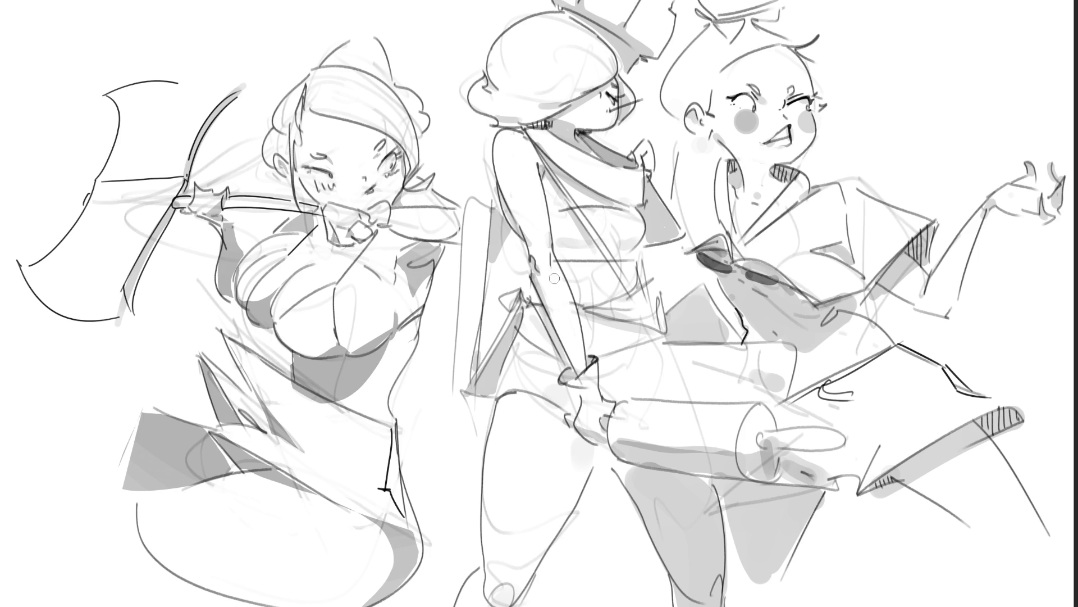
# - Undo the stray diagonal stroke left at the right girl's wrist cuff
pyautogui.hotkey('ctrl', 'z')
pyautogui.moveTo(517, 328); pyautogui.dragTo(491, 404)
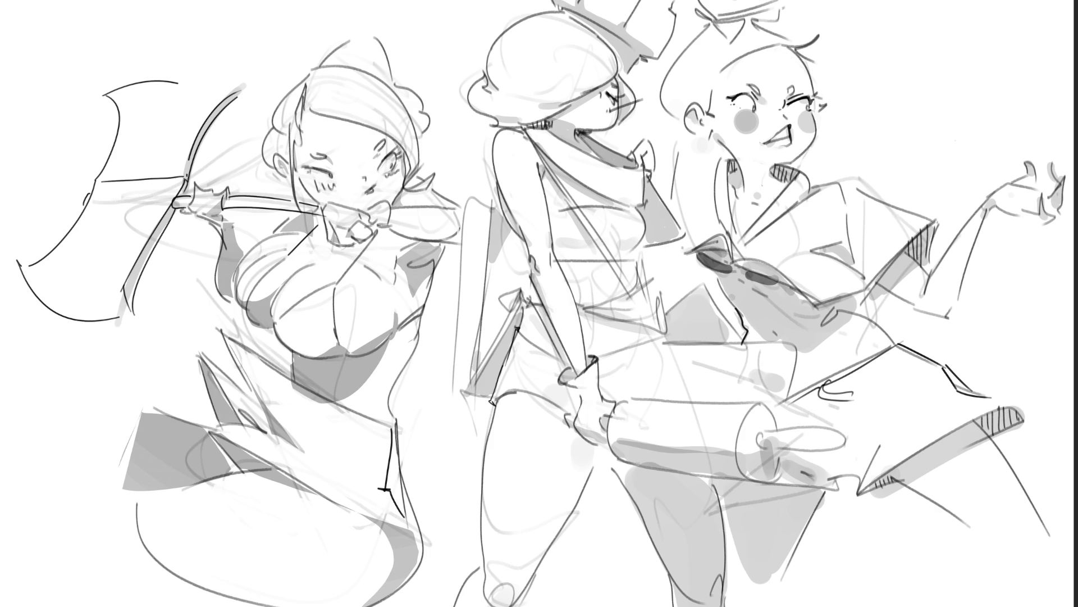
pyautogui.moveTo(712, 61); pyautogui.dragTo(717, 84)
pyautogui.hotkey('ctrl', 'z')
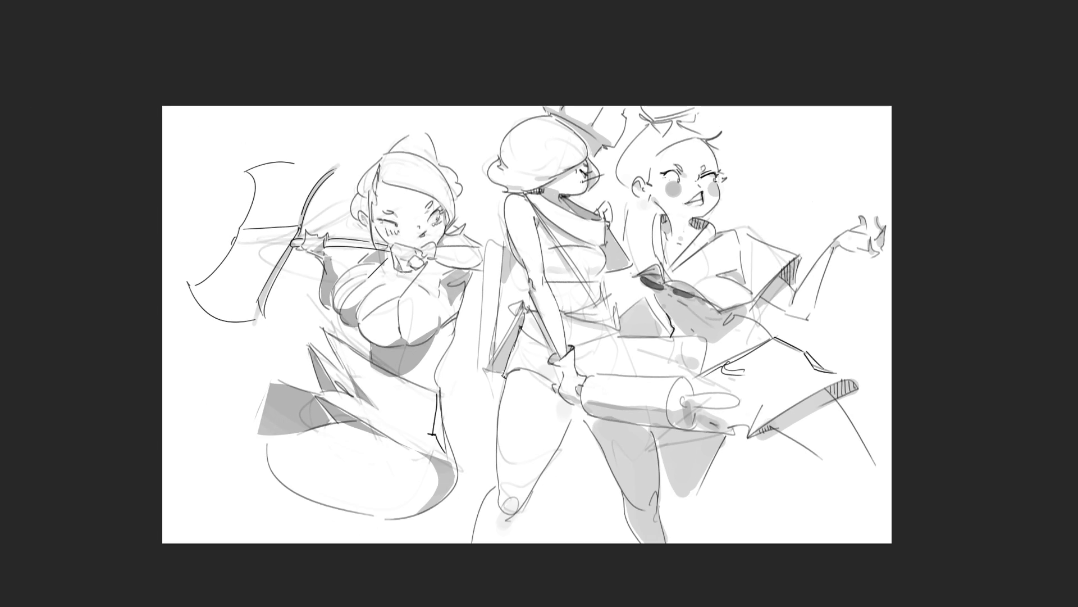
# - Extend the canvas outward on the right side, leaving empty white space
pyautogui.hotkey('ctrl', 't')
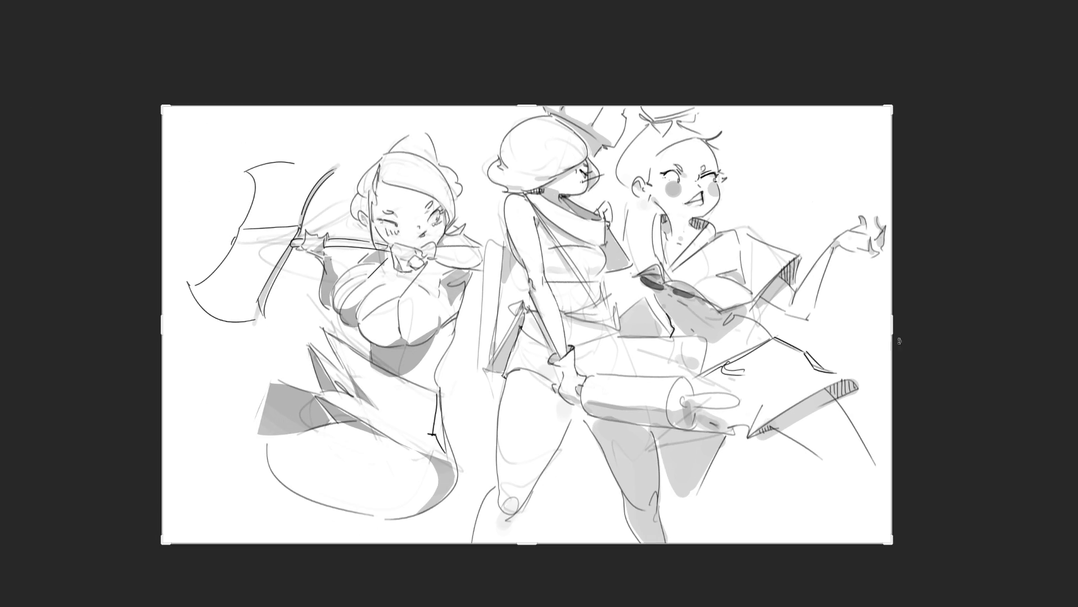
pyautogui.moveTo(893, 325); pyautogui.dragTo(1076, 332)
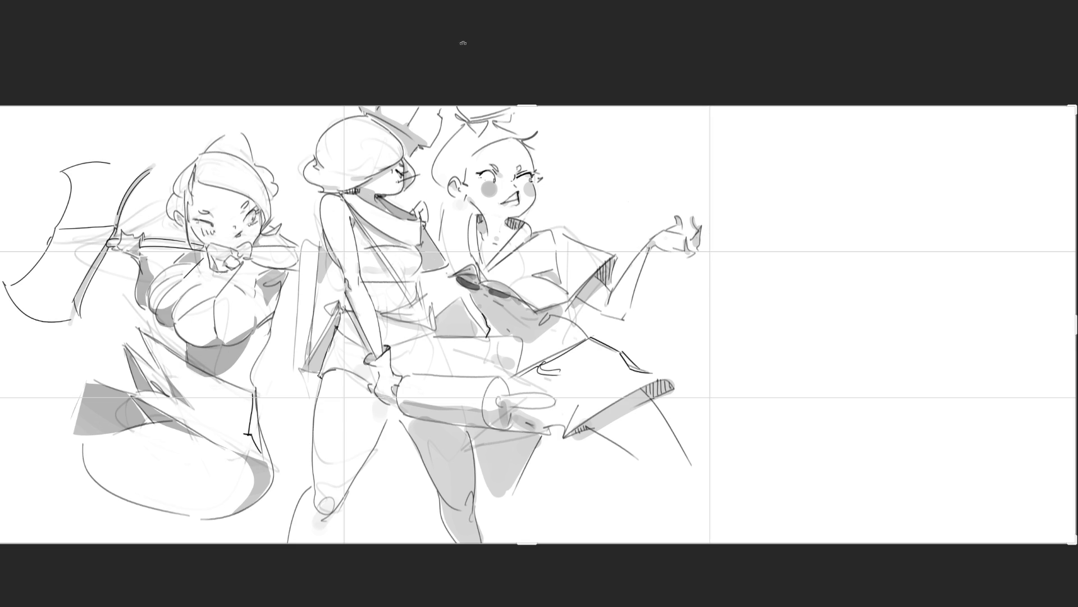
pyautogui.press('Return')
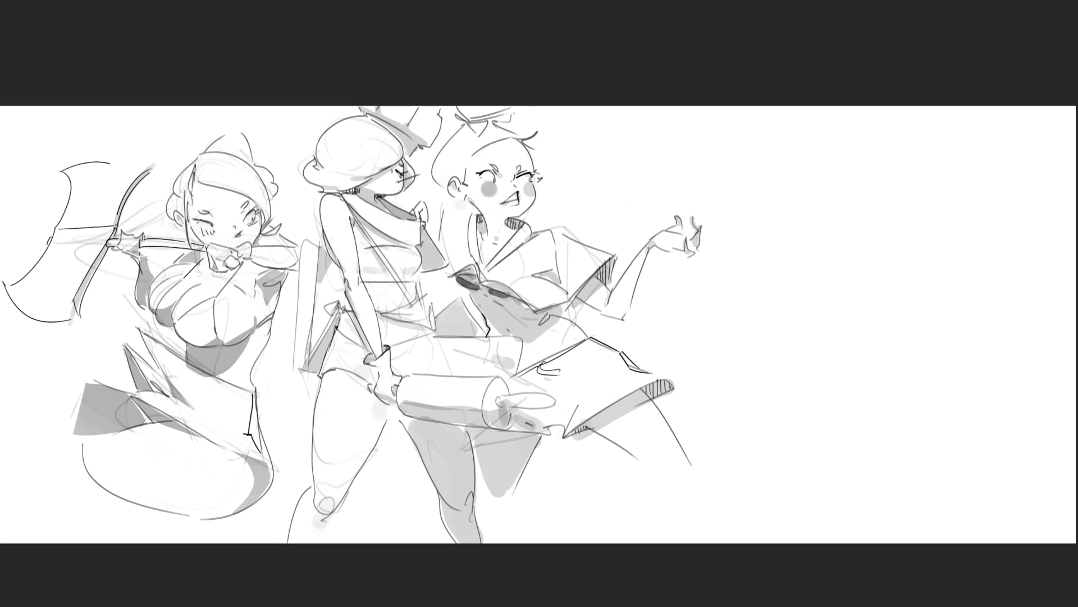
# - Nudge the whole drawing slightly left with two Shift+Left steps and zoom in on the right girl
pyautogui.hotkey('ctrl', 't')
pyautogui.hotkey('shift', 'Left')
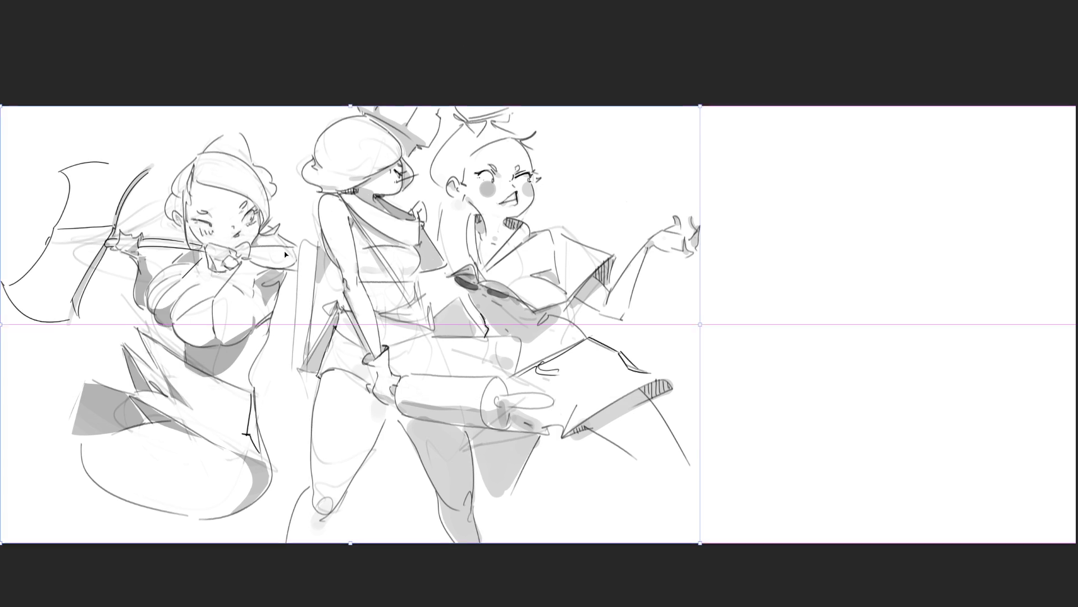
pyautogui.hotkey('shift', 'Left')
pyautogui.hotkey('shift', 'Left')
pyautogui.hotkey('shift', 'Left')
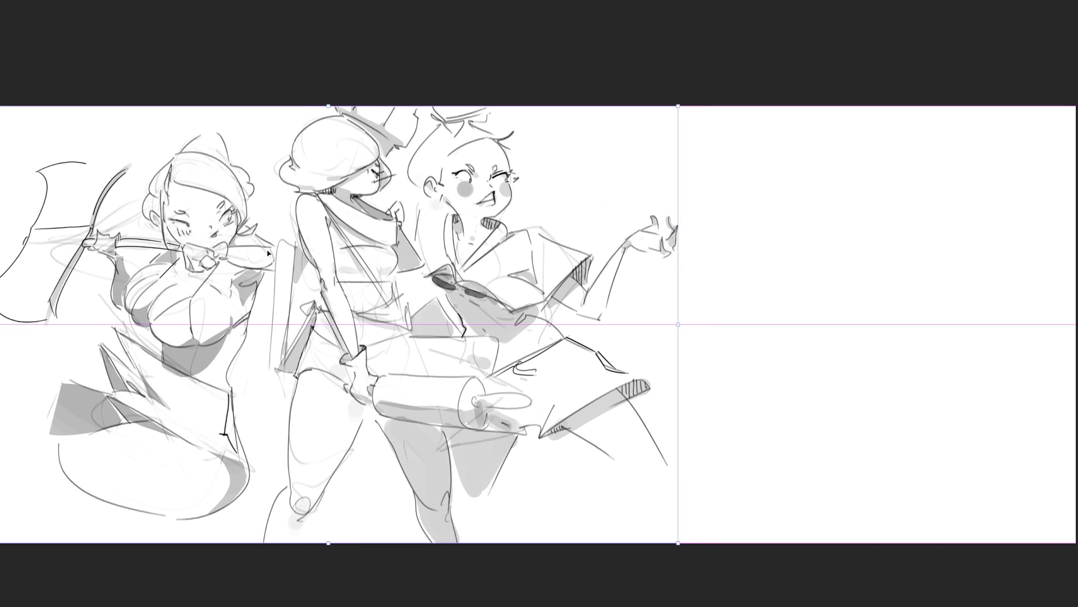
pyautogui.press('Return')
pyautogui.hotkey('ctrl', 't')
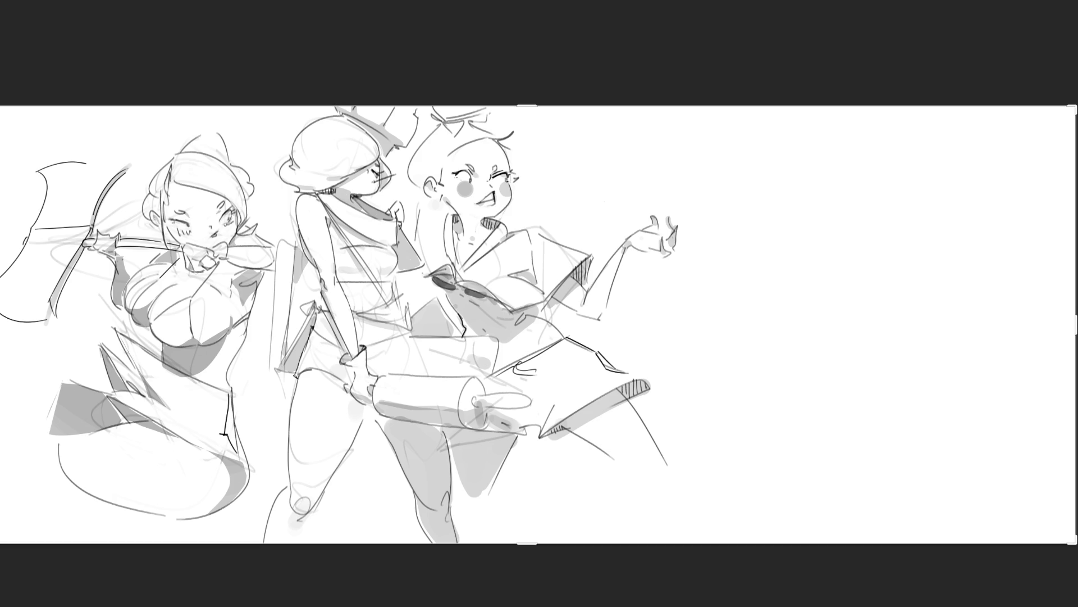
pyautogui.hotkey('ctrl', '+')
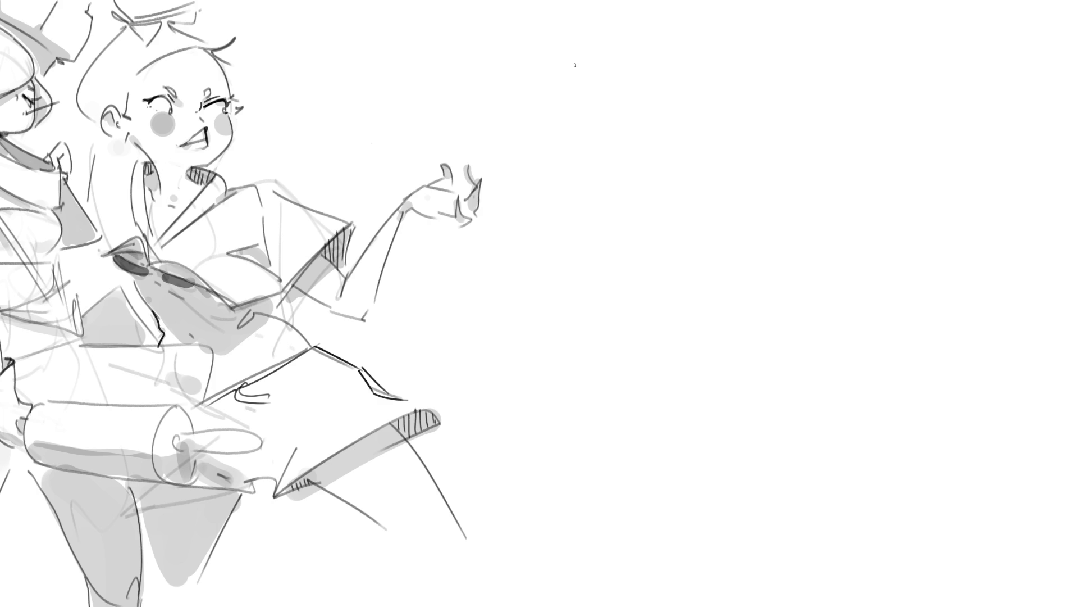
# - Rough in a new figure's gesture lines in the empty space, discarding a stray first curve
pyautogui.moveTo(587, 62); pyautogui.dragTo(590, 129)
pyautogui.hotkey('ctrl', 'z')
pyautogui.moveTo(648, 62); pyautogui.dragTo(633, 144)
pyautogui.moveTo(639, 100)
pyautogui.mouseDown()
pyautogui.moveTo(700, 55)
pyautogui.moveTo(750, 54)
pyautogui.moveTo(728, 123)
pyautogui.moveTo(649, 152)
pyautogui.mouseUp()
pyautogui.moveTo(650, 156)
pyautogui.mouseDown()
pyautogui.moveTo(716, 144)
pyautogui.moveTo(808, 180)
pyautogui.moveTo(741, 239)
pyautogui.mouseUp()
pyautogui.moveTo(759, 243)
pyautogui.mouseDown()
pyautogui.moveTo(749, 274)
pyautogui.moveTo(704, 314)
pyautogui.mouseUp()
pyautogui.moveTo(645, 369)
pyautogui.mouseDown()
pyautogui.moveTo(831, 280)
pyautogui.moveTo(792, 325)
pyautogui.moveTo(656, 194)
pyautogui.mouseUp()
pyautogui.moveTo(695, 196)
pyautogui.mouseDown()
pyautogui.moveTo(650, 284)
pyautogui.moveTo(681, 314)
pyautogui.mouseUp()
pyautogui.moveTo(709, 342)
pyautogui.mouseDown()
pyautogui.moveTo(674, 377)
pyautogui.moveTo(648, 111)
pyautogui.moveTo(601, 261)
pyautogui.mouseUp()
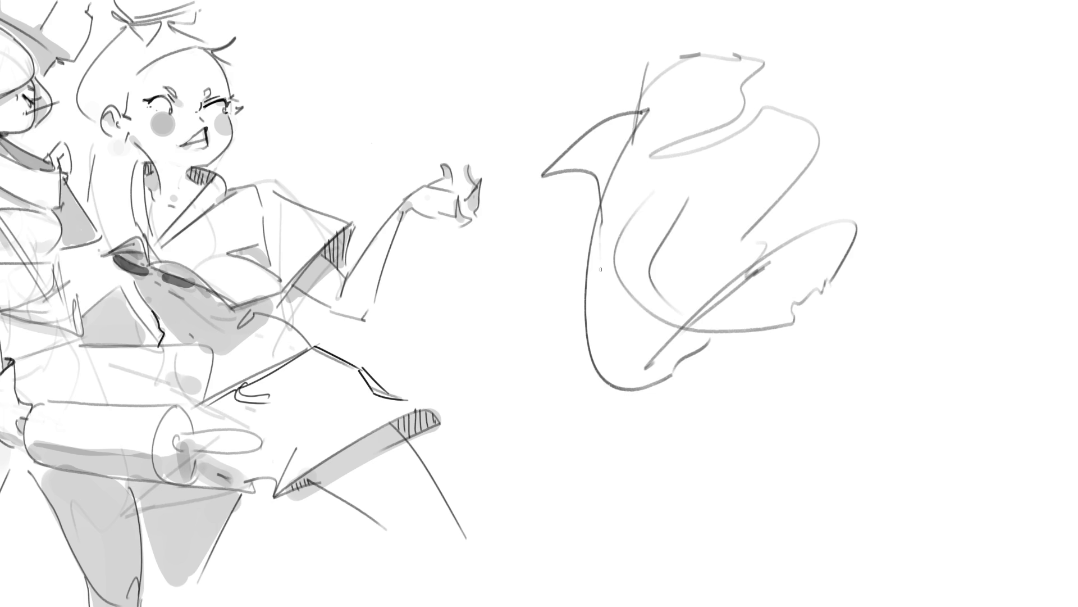
pyautogui.moveTo(531, 243)
pyautogui.mouseDown()
pyautogui.moveTo(820, 138)
pyautogui.moveTo(733, 443)
pyautogui.mouseUp()
pyautogui.moveTo(725, 394)
pyautogui.mouseDown()
pyautogui.moveTo(705, 458)
pyautogui.moveTo(580, 290)
pyautogui.mouseUp()
# - Add lower strokes, right-side contours and long sweeping construction lines to the scribble
pyautogui.moveTo(606, 235)
pyautogui.mouseDown()
pyautogui.moveTo(551, 271)
pyautogui.moveTo(500, 340)
pyautogui.mouseUp()
pyautogui.moveTo(516, 355); pyautogui.dragTo(544, 436)
pyautogui.moveTo(603, 434); pyautogui.dragTo(574, 487)
pyautogui.moveTo(634, 467)
pyautogui.mouseDown()
pyautogui.moveTo(602, 507)
pyautogui.moveTo(786, 457)
pyautogui.mouseUp()
pyautogui.moveTo(825, 322)
pyautogui.mouseDown()
pyautogui.moveTo(873, 486)
pyautogui.moveTo(747, 544)
pyautogui.moveTo(792, 587)
pyautogui.mouseUp()
pyautogui.moveTo(749, 553)
pyautogui.mouseDown()
pyautogui.moveTo(879, 316)
pyautogui.moveTo(858, 469)
pyautogui.mouseUp()
pyautogui.moveTo(874, 336); pyautogui.dragTo(848, 196)
pyautogui.moveTo(822, 76); pyautogui.dragTo(835, 336)
pyautogui.moveTo(572, 131)
pyautogui.mouseDown()
pyautogui.moveTo(809, 35)
pyautogui.moveTo(910, 261)
pyautogui.moveTo(861, 322)
pyautogui.mouseUp()
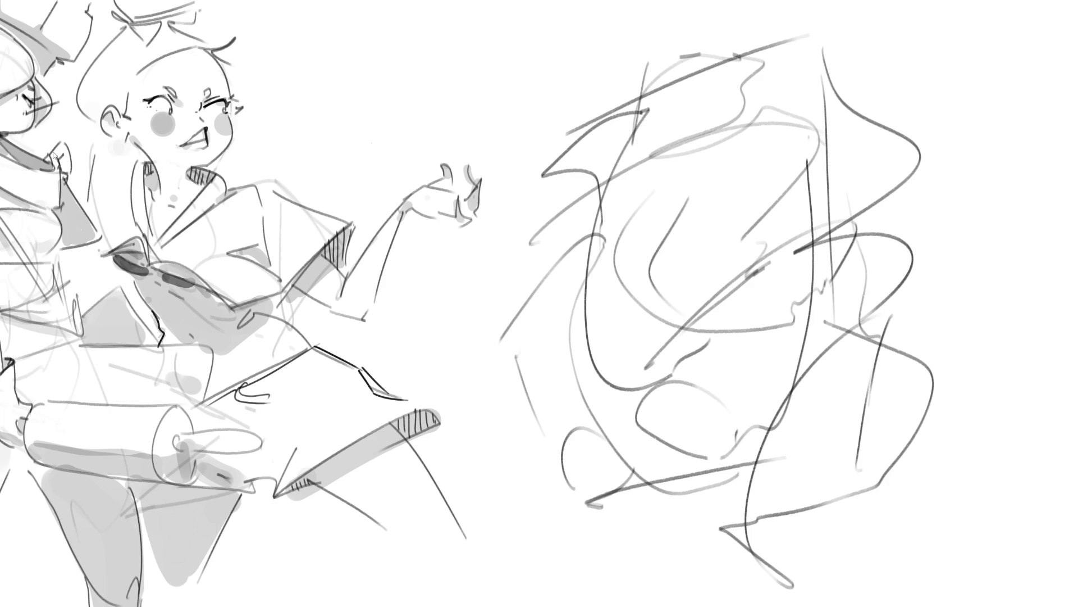
# - Mirror the scribble horizontally, skew its top-left corner outward, commit, and fade it to light grey
pyautogui.hotkey('ctrl', 'shift', 'h')
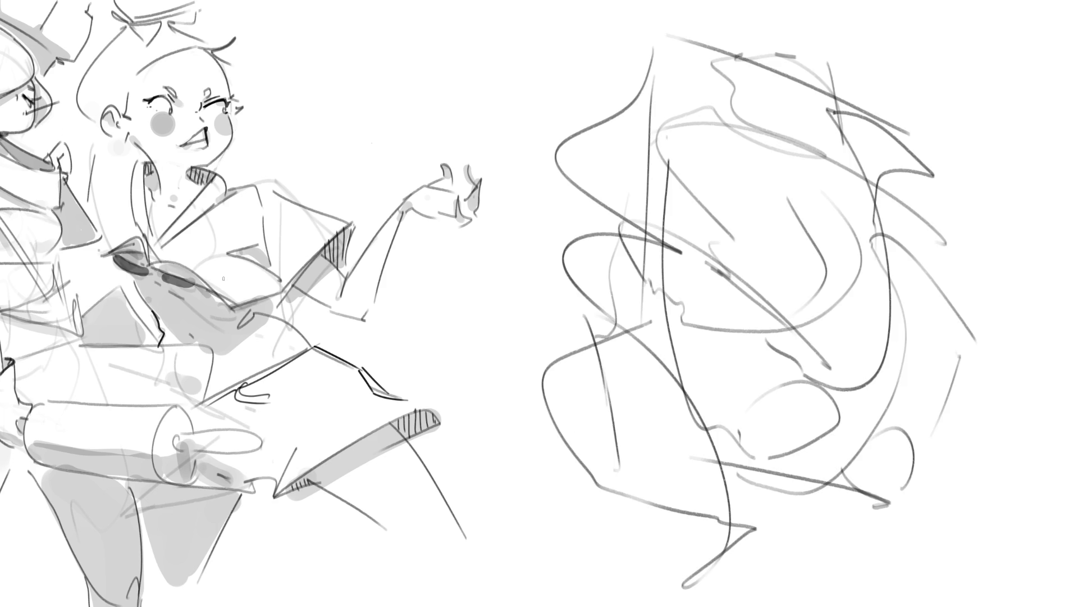
pyautogui.hotkey('ctrl', 't')
pyautogui.moveTo(541, 34); pyautogui.dragTo(474, 75)
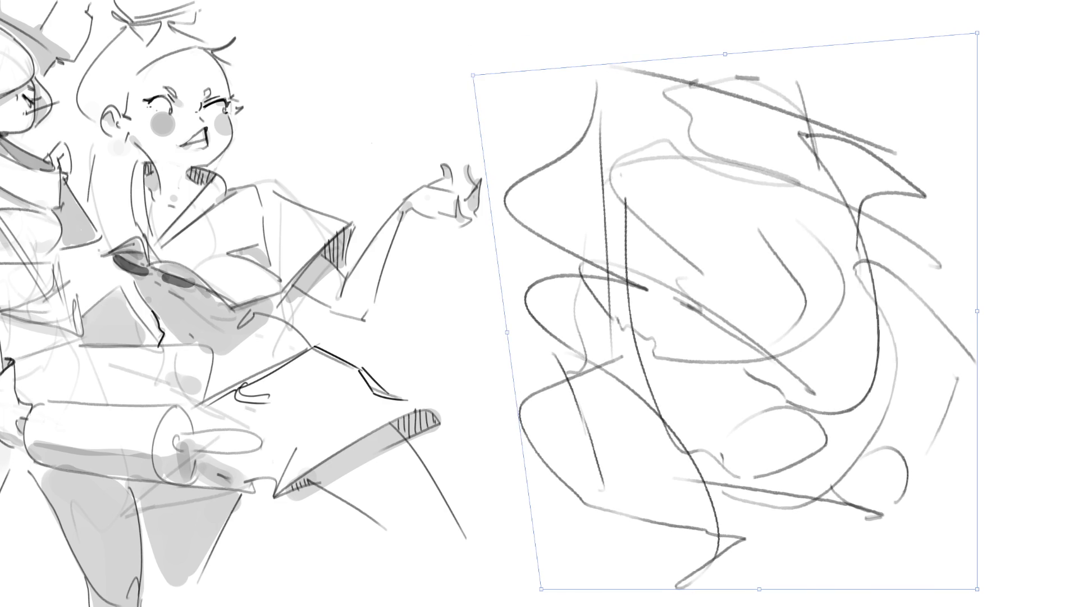
pyautogui.press('Return')
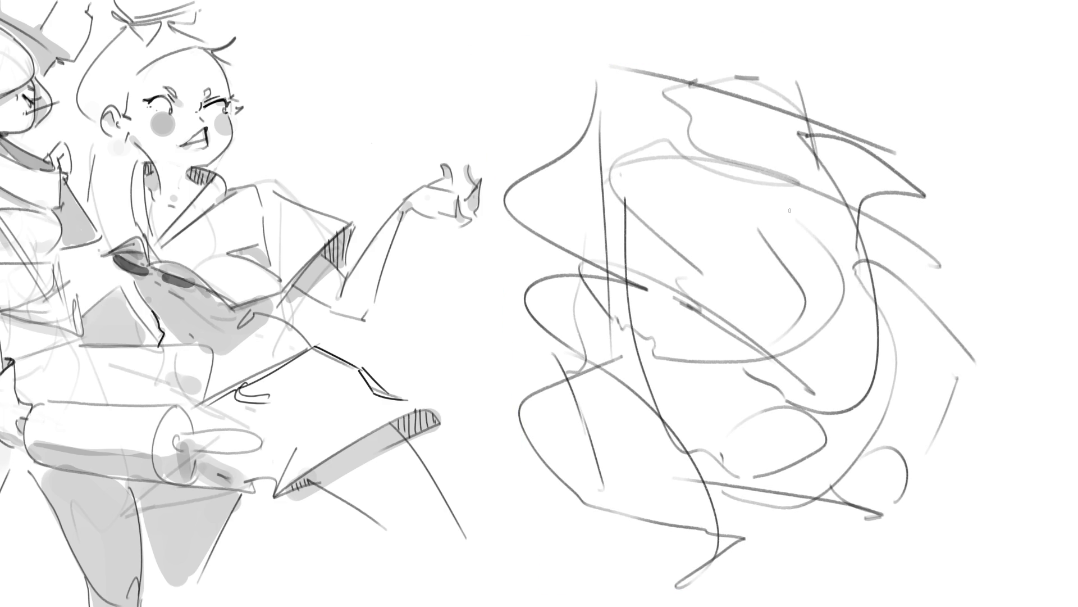
pyautogui.moveTo(770, 121)
pyautogui.mouseDown()
pyautogui.moveTo(475, 310)
pyautogui.moveTo(660, 506)
pyautogui.moveTo(808, 361)
pyautogui.mouseUp()
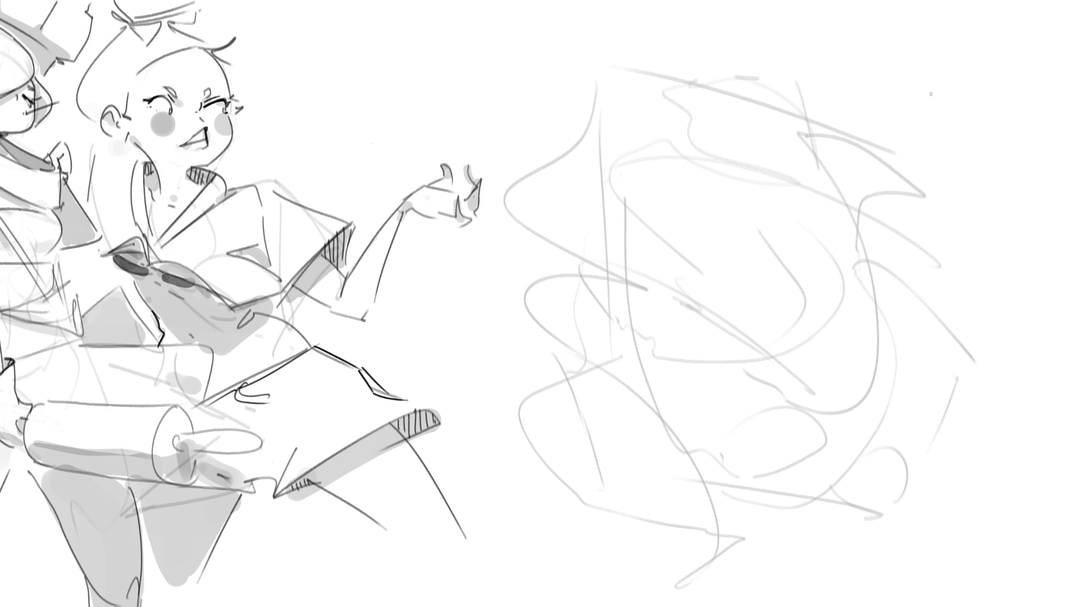
# - Draw the hedgehog's eye, brow and head curves, and outline its snout and mouth
pyautogui.moveTo(682, 297)
pyautogui.mouseDown()
pyautogui.moveTo(746, 344)
pyautogui.moveTo(679, 289)
pyautogui.mouseUp()
pyautogui.moveTo(746, 351); pyautogui.dragTo(747, 349)
pyautogui.moveTo(668, 284); pyautogui.dragTo(679, 240)
pyautogui.moveTo(761, 232)
pyautogui.mouseDown()
pyautogui.moveTo(769, 244)
pyautogui.moveTo(750, 324)
pyautogui.mouseUp()
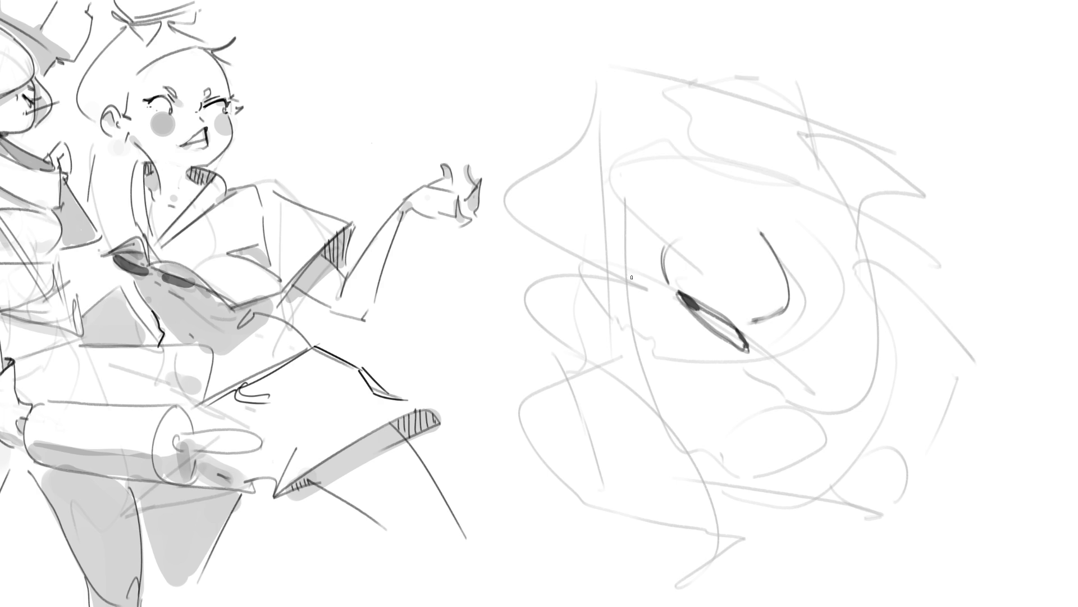
pyautogui.moveTo(590, 183)
pyautogui.mouseDown()
pyautogui.moveTo(563, 250)
pyautogui.moveTo(649, 277)
pyautogui.mouseUp()
pyautogui.moveTo(643, 232)
pyautogui.mouseDown()
pyautogui.moveTo(640, 274)
pyautogui.moveTo(616, 279)
pyautogui.moveTo(639, 276)
pyautogui.moveTo(626, 285)
pyautogui.moveTo(569, 281)
pyautogui.moveTo(646, 353)
pyautogui.moveTo(621, 331)
pyautogui.moveTo(658, 352)
pyautogui.moveTo(729, 365)
pyautogui.mouseUp()
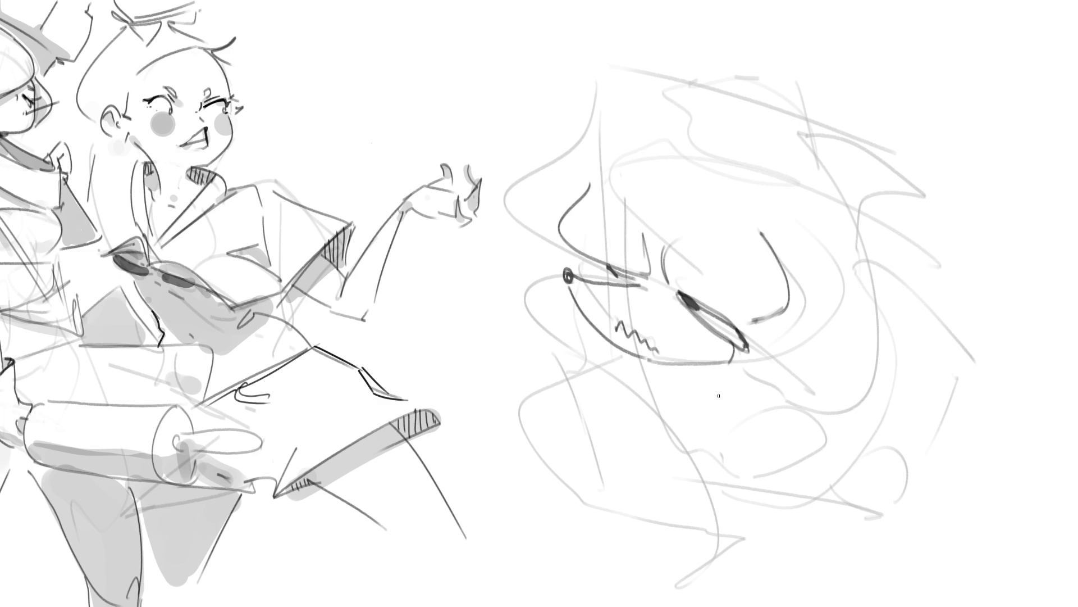
# - Draw the spiky head outline, the body curve below the chin, and a cheek curve
pyautogui.moveTo(597, 180)
pyautogui.mouseDown()
pyautogui.moveTo(640, 123)
pyautogui.moveTo(946, 104)
pyautogui.moveTo(825, 131)
pyautogui.mouseUp()
pyautogui.moveTo(848, 134)
pyautogui.mouseDown()
pyautogui.moveTo(983, 205)
pyautogui.moveTo(936, 278)
pyautogui.moveTo(967, 418)
pyautogui.moveTo(899, 405)
pyautogui.moveTo(858, 448)
pyautogui.mouseUp()
pyautogui.moveTo(620, 353)
pyautogui.mouseDown()
pyautogui.moveTo(558, 399)
pyautogui.moveTo(594, 385)
pyautogui.moveTo(695, 555)
pyautogui.mouseUp()
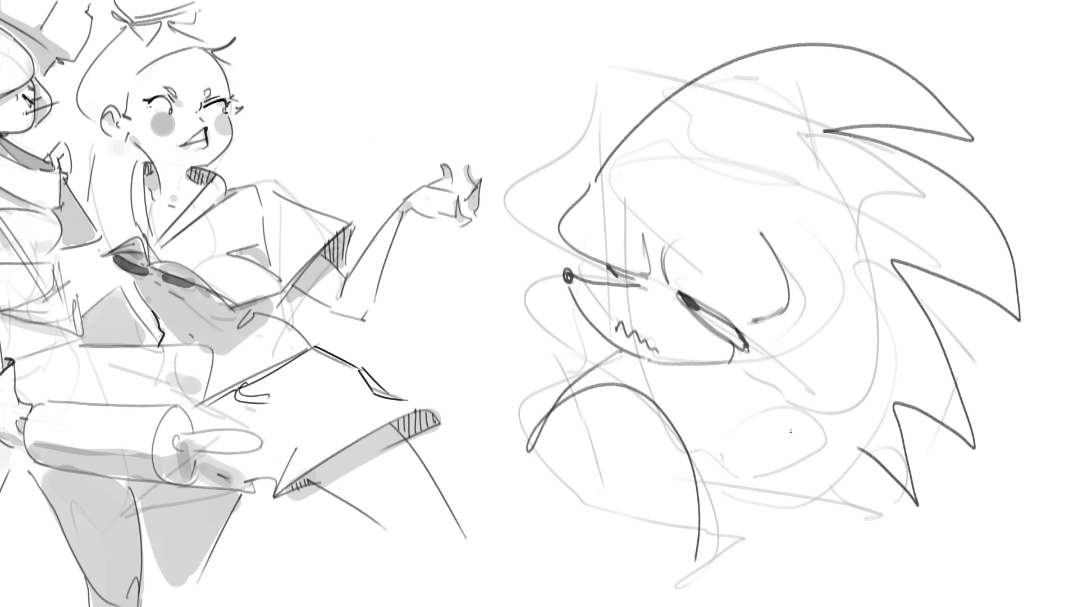
pyautogui.moveTo(746, 368); pyautogui.dragTo(790, 394)
# - Draw a rounded fist with arm below the face and a second fist beside the snout
pyautogui.moveTo(725, 437)
pyautogui.mouseDown()
pyautogui.moveTo(727, 418)
pyautogui.moveTo(810, 474)
pyautogui.moveTo(745, 478)
pyautogui.moveTo(702, 458)
pyautogui.moveTo(755, 476)
pyautogui.moveTo(799, 462)
pyautogui.moveTo(793, 479)
pyautogui.mouseUp()
pyautogui.moveTo(825, 453)
pyautogui.mouseDown()
pyautogui.moveTo(844, 449)
pyautogui.moveTo(830, 480)
pyautogui.moveTo(742, 494)
pyautogui.mouseUp()
pyautogui.moveTo(842, 481)
pyautogui.mouseDown()
pyautogui.moveTo(845, 495)
pyautogui.moveTo(768, 563)
pyautogui.moveTo(724, 560)
pyautogui.mouseUp()
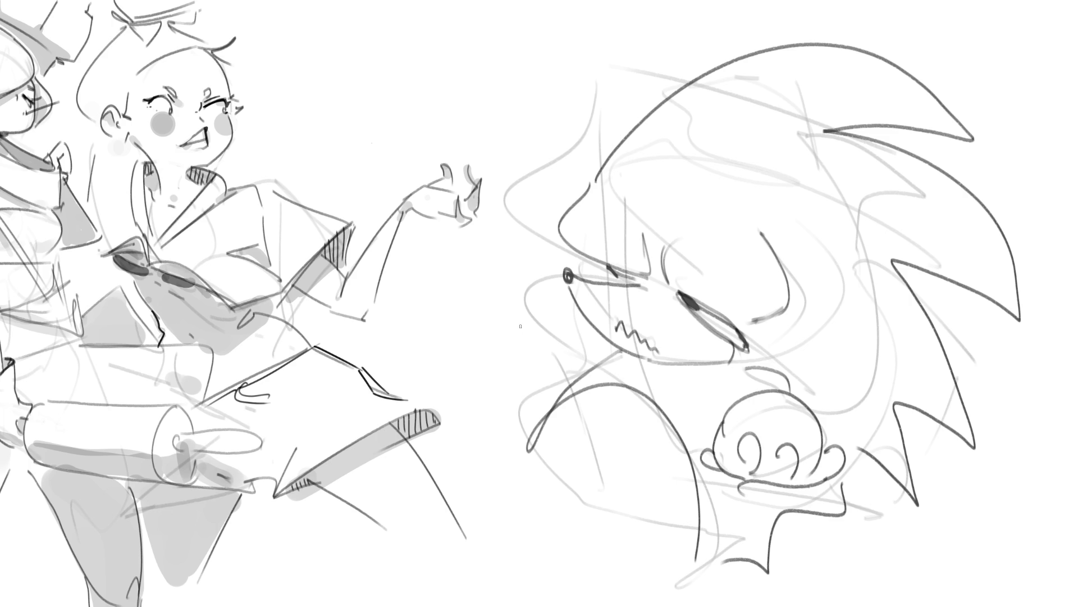
pyautogui.moveTo(516, 335)
pyautogui.mouseDown()
pyautogui.moveTo(517, 393)
pyautogui.moveTo(558, 391)
pyautogui.mouseUp()
pyautogui.moveTo(548, 336); pyautogui.dragTo(561, 346)
pyautogui.moveTo(526, 324)
pyautogui.mouseDown()
pyautogui.moveTo(530, 314)
pyautogui.moveTo(538, 327)
pyautogui.moveTo(524, 344)
pyautogui.moveTo(519, 393)
pyautogui.moveTo(536, 410)
pyautogui.moveTo(515, 418)
pyautogui.mouseUp()
pyautogui.moveTo(516, 417); pyautogui.dragTo(517, 438)
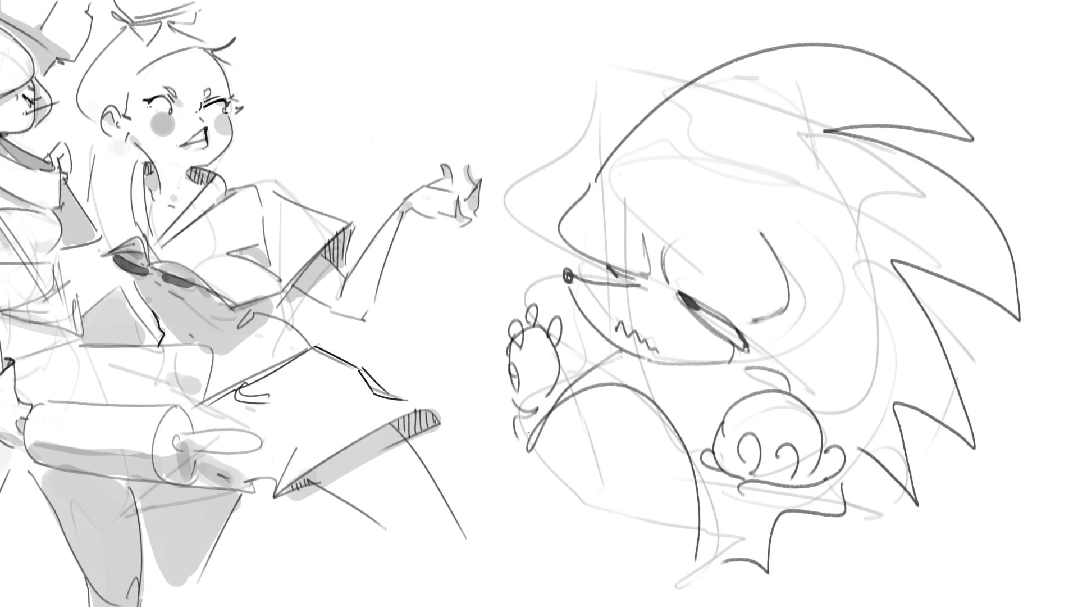
# - Add the magnifying-glass lens above the fist, its handle, and short strokes below
pyautogui.moveTo(536, 252)
pyautogui.mouseDown()
pyautogui.moveTo(522, 315)
pyautogui.moveTo(519, 250)
pyautogui.moveTo(483, 248)
pyautogui.moveTo(554, 311)
pyautogui.moveTo(549, 295)
pyautogui.mouseUp()
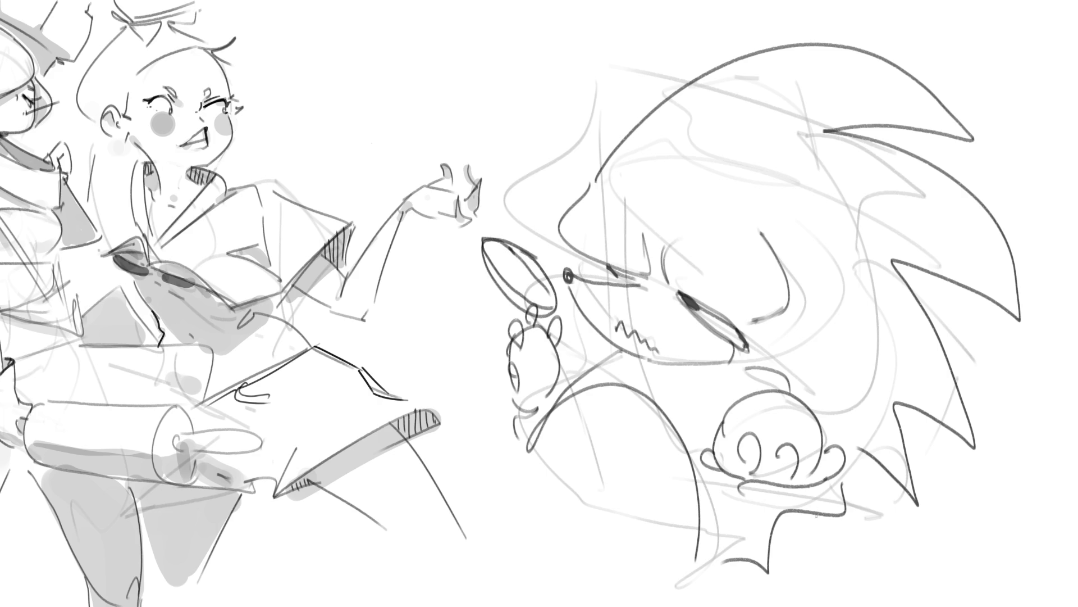
pyautogui.moveTo(777, 495)
pyautogui.mouseDown()
pyautogui.moveTo(750, 512)
pyautogui.moveTo(791, 507)
pyautogui.moveTo(775, 494)
pyautogui.moveTo(810, 504)
pyautogui.moveTo(714, 544)
pyautogui.moveTo(789, 492)
pyautogui.mouseUp()
pyautogui.moveTo(763, 553); pyautogui.dragTo(850, 578)
pyautogui.moveTo(750, 557)
pyautogui.mouseDown()
pyautogui.moveTo(839, 589)
pyautogui.moveTo(840, 569)
pyautogui.mouseUp()
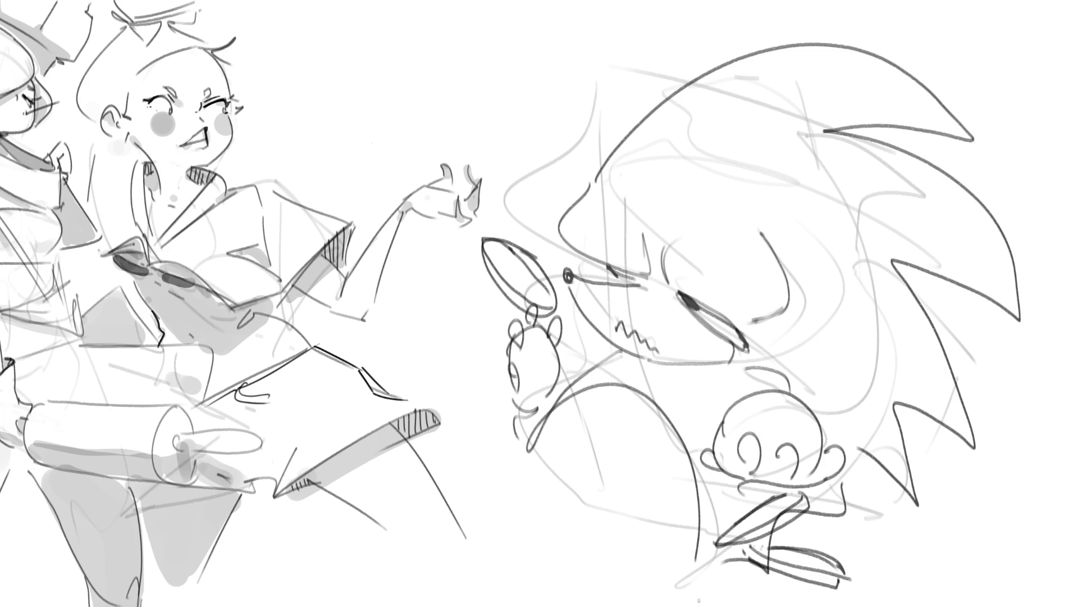
# - Fill the lower centre with a whisk of looping strokes, then fade the right-side hedgehog sketch
pyautogui.moveTo(677, 605)
pyautogui.mouseDown()
pyautogui.moveTo(555, 484)
pyautogui.moveTo(464, 606)
pyautogui.mouseUp()
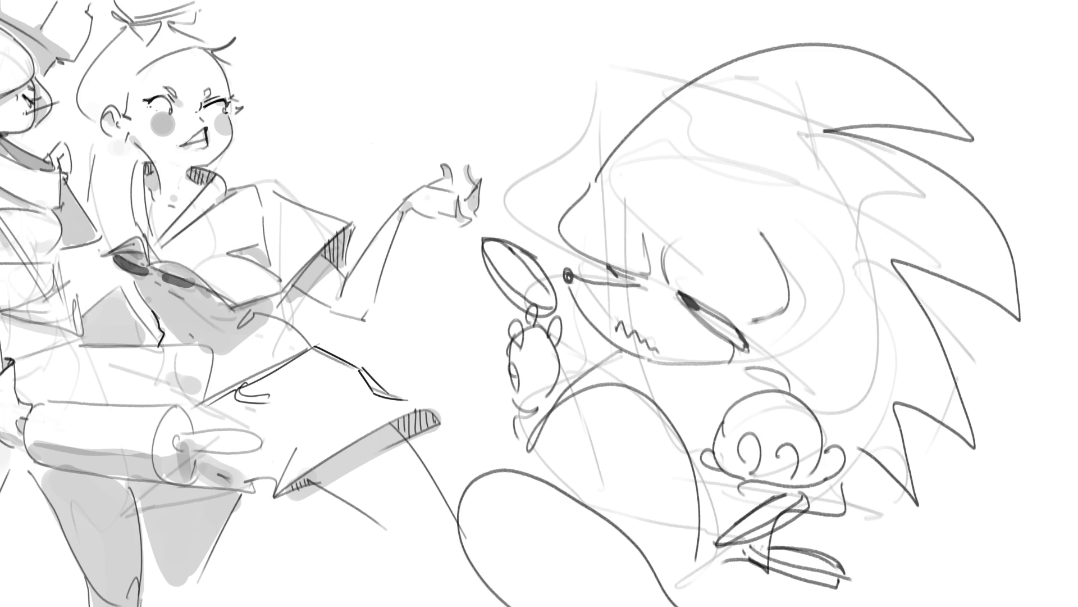
pyautogui.moveTo(660, 606)
pyautogui.mouseDown()
pyautogui.moveTo(477, 474)
pyautogui.moveTo(427, 606)
pyautogui.mouseUp()
pyautogui.moveTo(809, 601)
pyautogui.mouseDown()
pyautogui.moveTo(556, 548)
pyautogui.moveTo(412, 606)
pyautogui.moveTo(508, 531)
pyautogui.moveTo(466, 606)
pyautogui.mouseUp()
pyautogui.moveTo(702, 605)
pyautogui.mouseDown()
pyautogui.moveTo(424, 548)
pyautogui.moveTo(460, 605)
pyautogui.mouseUp()
pyautogui.moveTo(657, 606)
pyautogui.mouseDown()
pyautogui.moveTo(501, 464)
pyautogui.moveTo(438, 606)
pyautogui.mouseUp()
pyautogui.moveTo(677, 605)
pyautogui.mouseDown()
pyautogui.moveTo(607, 534)
pyautogui.moveTo(439, 600)
pyautogui.moveTo(674, 595)
pyautogui.mouseUp()
pyautogui.moveTo(786, 581); pyautogui.dragTo(584, 605)
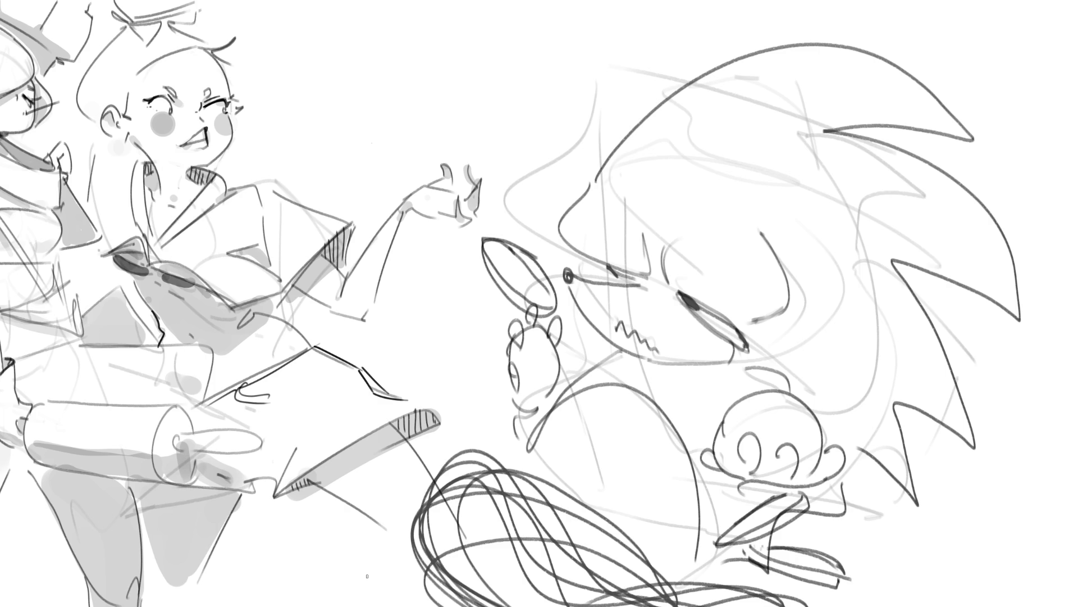
pyautogui.moveTo(955, 84)
pyautogui.mouseDown()
pyautogui.moveTo(955, 140)
pyautogui.moveTo(730, 168)
pyautogui.moveTo(843, 337)
pyautogui.moveTo(709, 581)
pyautogui.moveTo(646, 533)
pyautogui.moveTo(982, 22)
pyautogui.moveTo(702, 365)
pyautogui.moveTo(1011, 462)
pyautogui.mouseUp()
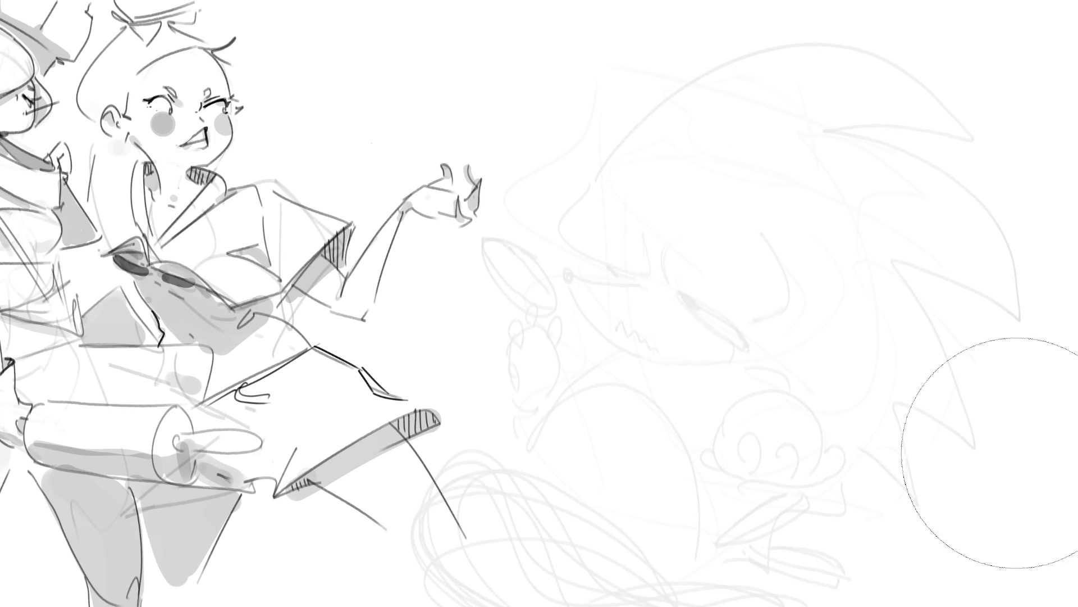
# - Fade the hedgehog and loops further, then start a new dark outline at the top
pyautogui.moveTo(975, 397)
pyautogui.mouseDown()
pyautogui.moveTo(999, 180)
pyautogui.moveTo(444, 559)
pyautogui.moveTo(876, 76)
pyautogui.moveTo(357, 126)
pyautogui.moveTo(505, 192)
pyautogui.moveTo(524, 298)
pyautogui.moveTo(987, 385)
pyautogui.moveTo(734, 144)
pyautogui.moveTo(462, 469)
pyautogui.moveTo(669, 128)
pyautogui.mouseUp()
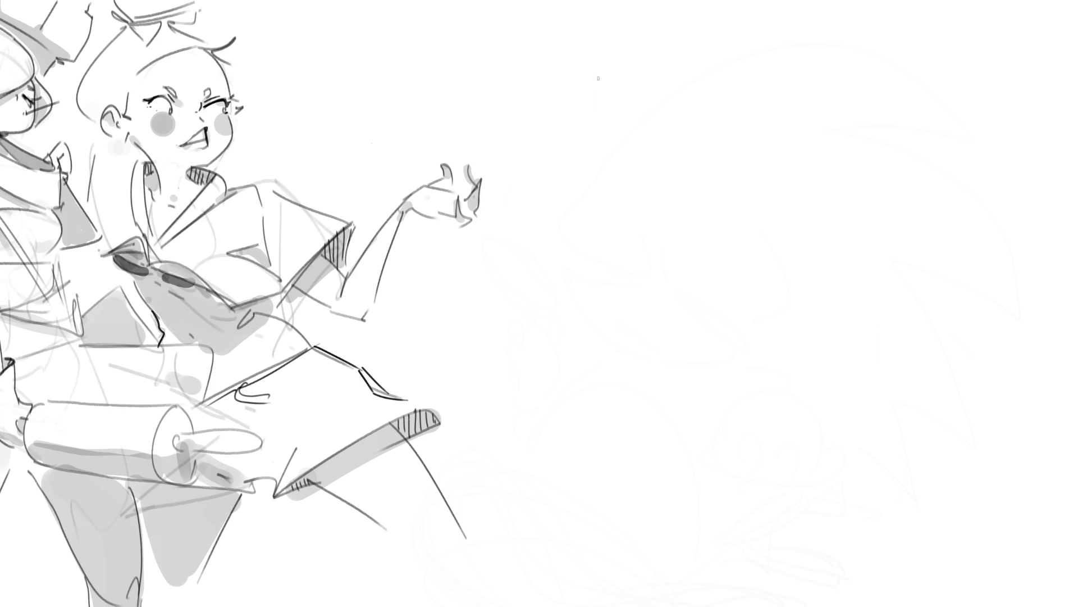
pyautogui.moveTo(595, 71)
pyautogui.mouseDown()
pyautogui.moveTo(586, 143)
pyautogui.moveTo(624, 55)
pyautogui.moveTo(673, 94)
pyautogui.moveTo(650, 117)
pyautogui.mouseUp()
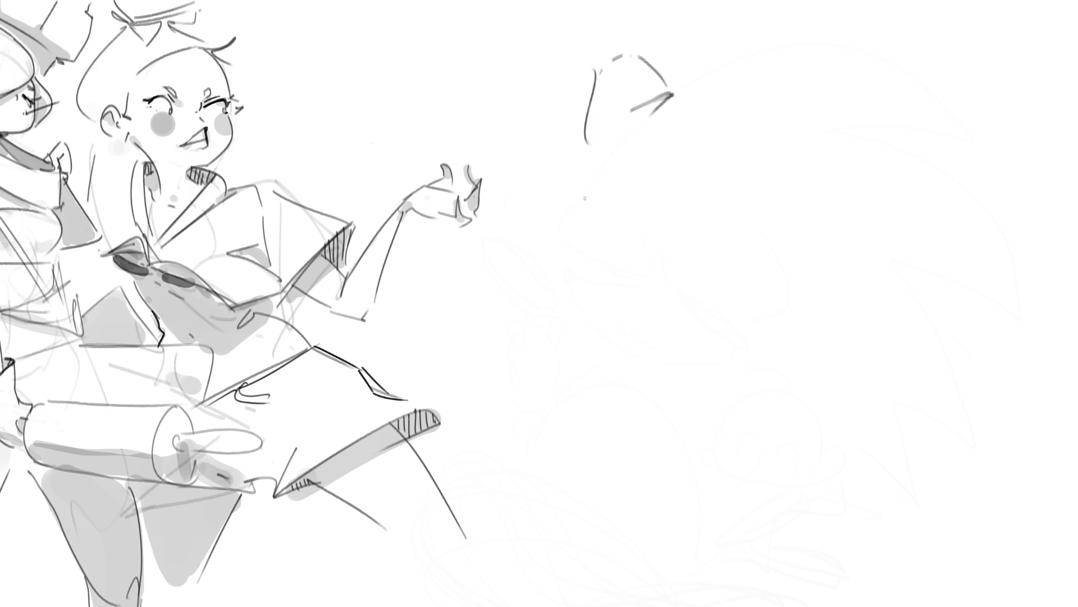
# - Outline the raised thigh shape with its left contour, closed bottom and long rightward curve
pyautogui.moveTo(594, 77)
pyautogui.mouseDown()
pyautogui.moveTo(582, 116)
pyautogui.moveTo(595, 206)
pyautogui.moveTo(652, 273)
pyautogui.mouseUp()
pyautogui.moveTo(813, 167); pyautogui.dragTo(806, 186)
pyautogui.moveTo(786, 214); pyautogui.dragTo(728, 246)
pyautogui.moveTo(586, 254); pyautogui.dragTo(597, 262)
pyautogui.moveTo(607, 269); pyautogui.dragTo(747, 250)
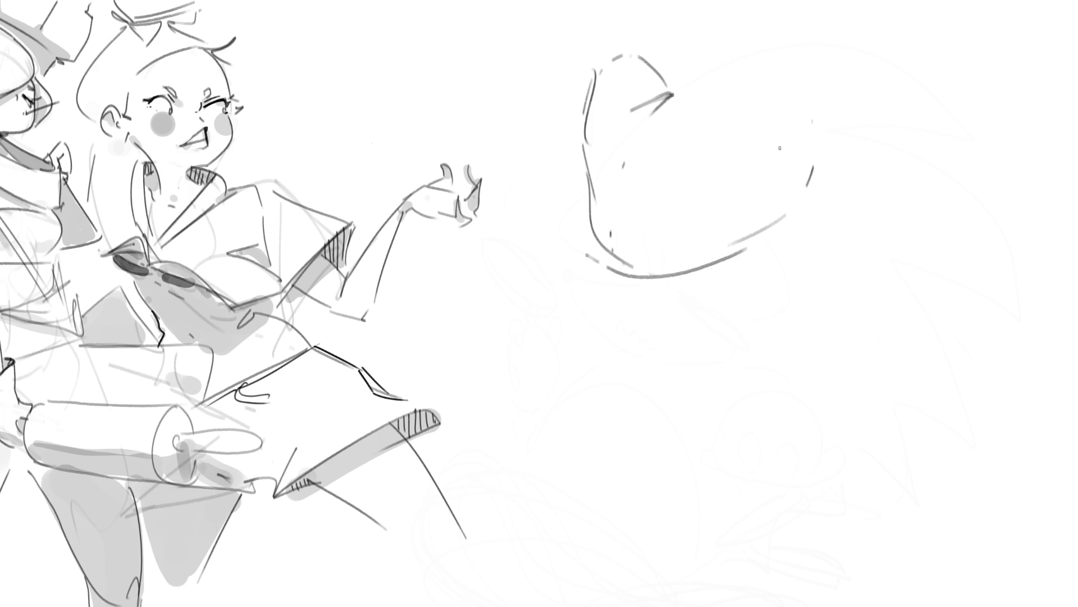
pyautogui.moveTo(669, 99); pyautogui.dragTo(828, 42)
pyautogui.moveTo(848, 41)
pyautogui.mouseDown()
pyautogui.moveTo(897, 31)
pyautogui.moveTo(948, 72)
pyautogui.moveTo(731, 260)
pyautogui.mouseUp()
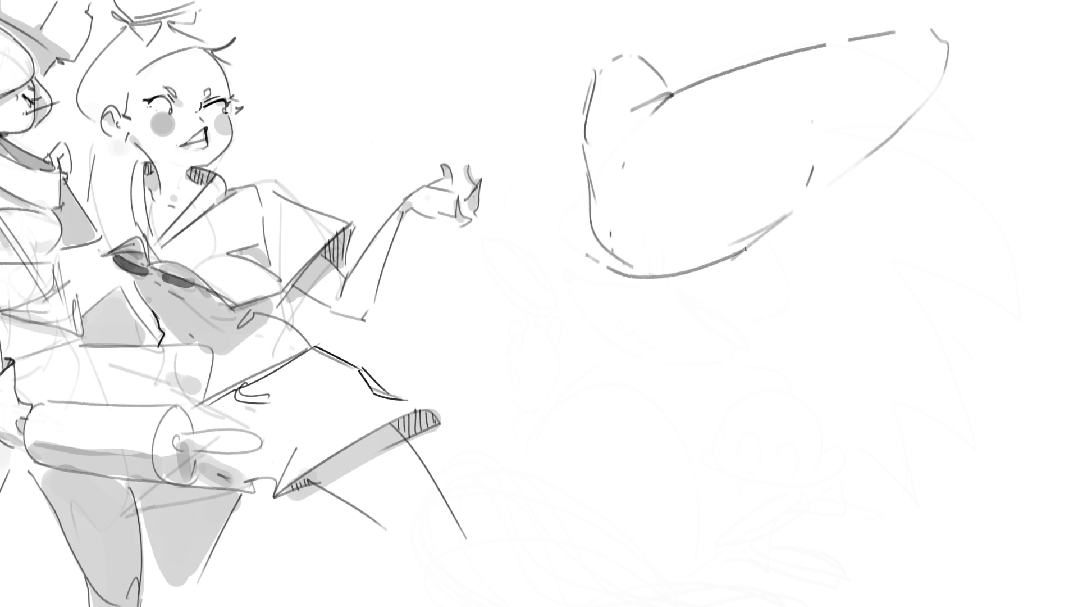
pyautogui.moveTo(905, 108); pyautogui.dragTo(731, 263)
pyautogui.moveTo(937, 59); pyautogui.dragTo(932, 36)
# - Darken the right diagonal contour, add strokes at the top-right tip, and start the lower leg curves
pyautogui.moveTo(921, 89); pyautogui.dragTo(871, 149)
pyautogui.moveTo(916, 26); pyautogui.dragTo(933, 37)
pyautogui.moveTo(970, 92); pyautogui.dragTo(969, 111)
pyautogui.moveTo(977, 57); pyautogui.dragTo(975, 111)
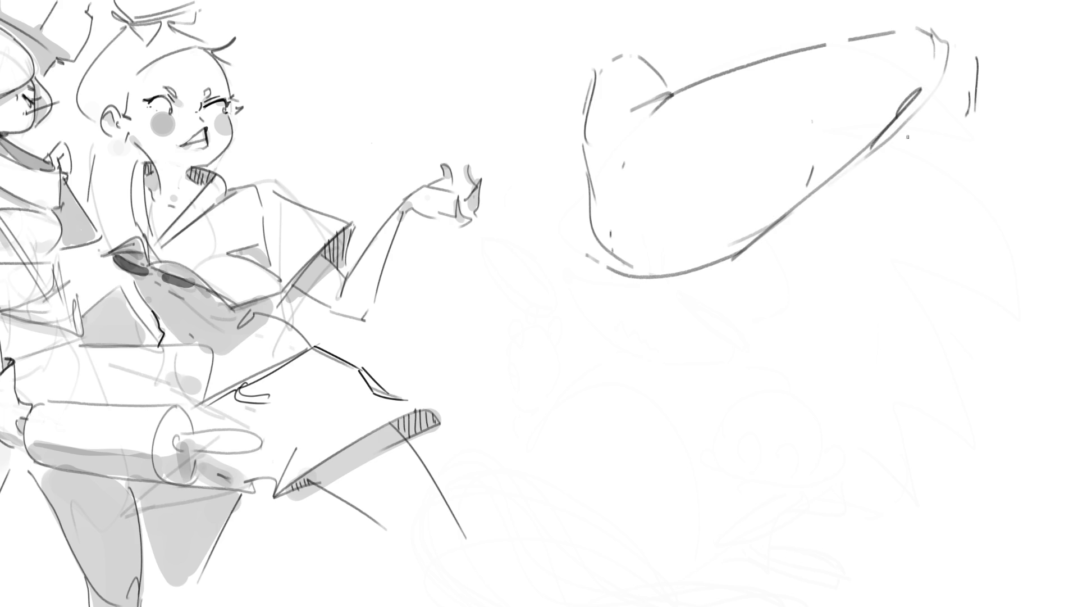
pyautogui.moveTo(914, 98); pyautogui.dragTo(856, 342)
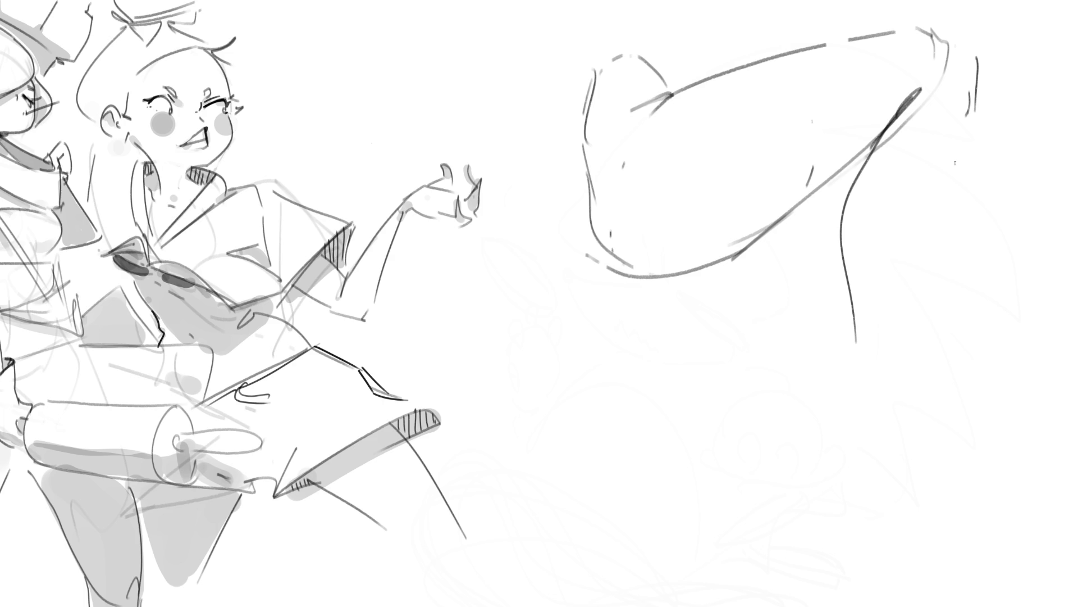
pyautogui.moveTo(968, 114); pyautogui.dragTo(923, 295)
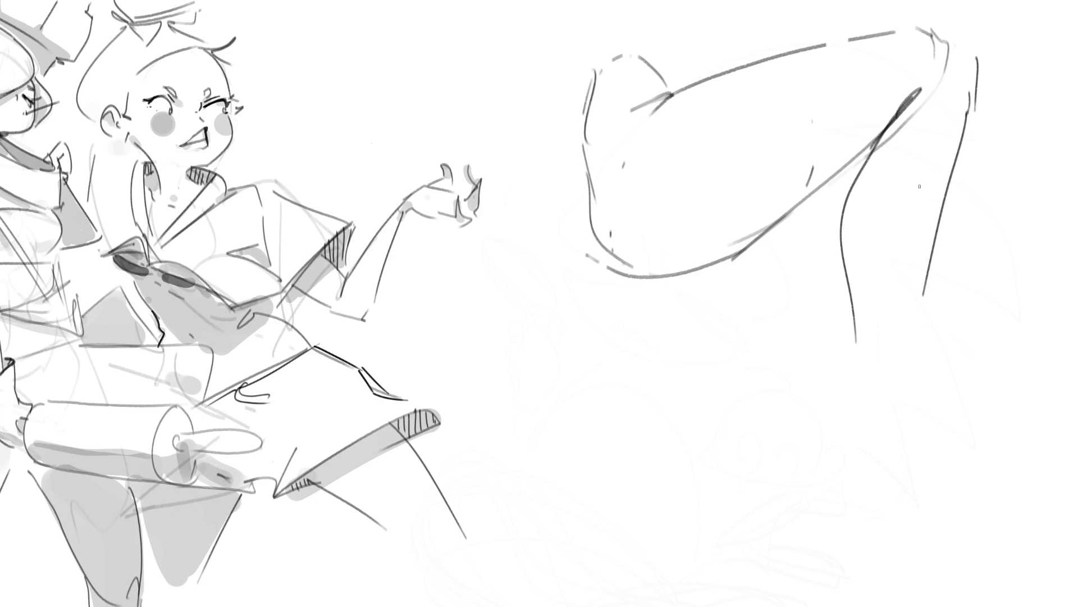
# - Redraw the inner and outer lower-leg contours from the knee after undoing unsatisfying strokes
pyautogui.hotkey('ctrl', 'z')
pyautogui.moveTo(862, 160); pyautogui.dragTo(919, 92)
pyautogui.moveTo(847, 204); pyautogui.dragTo(864, 347)
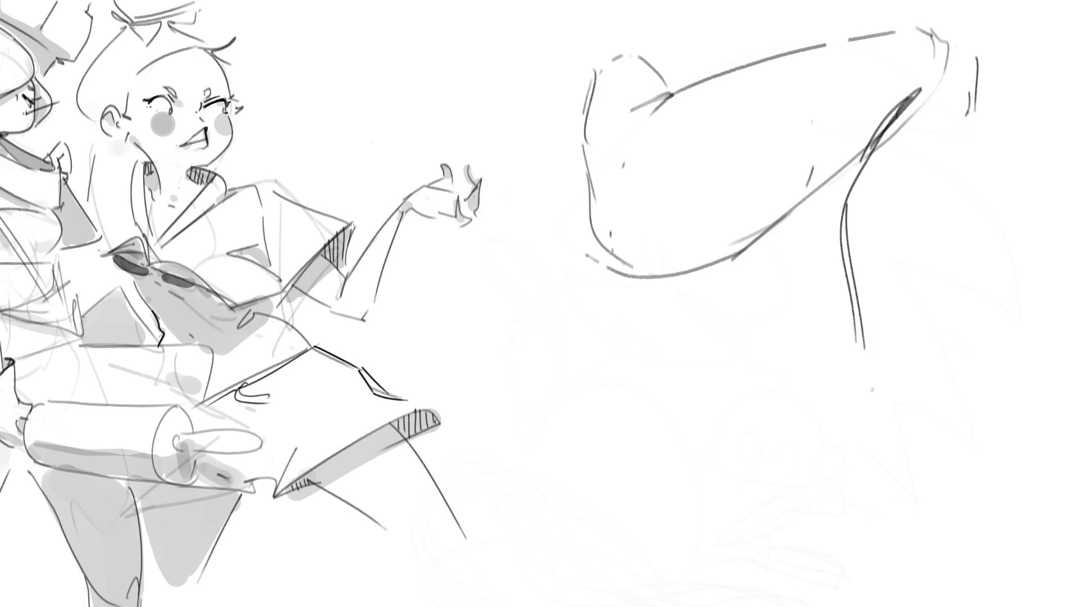
pyautogui.hotkey('ctrl', 'z')
pyautogui.hotkey('ctrl', 'z')
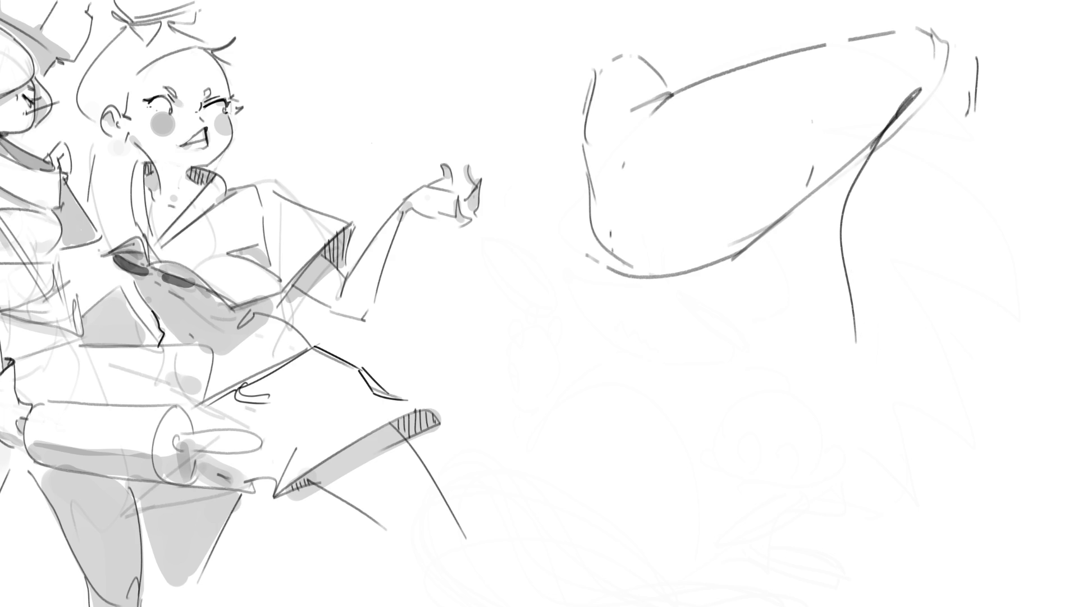
pyautogui.hotkey('ctrl', 'z')
pyautogui.moveTo(914, 93)
pyautogui.mouseDown()
pyautogui.moveTo(850, 216)
pyautogui.moveTo(864, 331)
pyautogui.mouseUp()
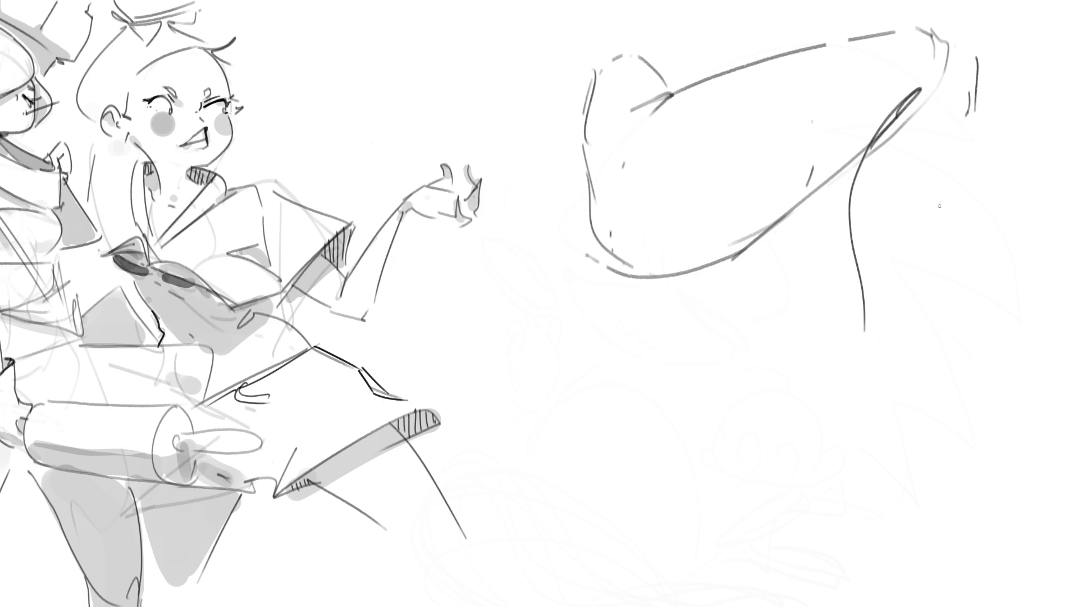
pyautogui.moveTo(972, 123); pyautogui.dragTo(870, 422)
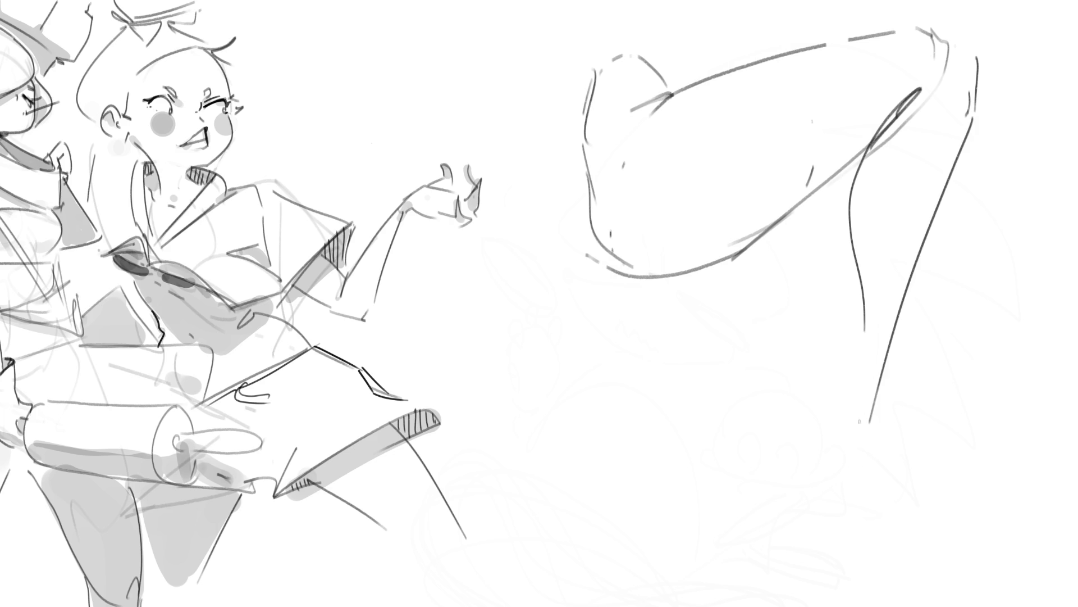
# - Refine the calf, then sketch the ankle, pointed foot, heel and sole base line
pyautogui.moveTo(864, 291); pyautogui.dragTo(856, 394)
pyautogui.moveTo(895, 300)
pyautogui.mouseDown()
pyautogui.moveTo(866, 457)
pyautogui.moveTo(809, 473)
pyautogui.mouseUp()
pyautogui.moveTo(844, 335)
pyautogui.mouseDown()
pyautogui.moveTo(812, 340)
pyautogui.moveTo(836, 446)
pyautogui.mouseUp()
pyautogui.moveTo(824, 400); pyautogui.dragTo(841, 471)
pyautogui.moveTo(853, 511)
pyautogui.mouseDown()
pyautogui.moveTo(875, 398)
pyautogui.moveTo(898, 503)
pyautogui.moveTo(914, 515)
pyautogui.mouseUp()
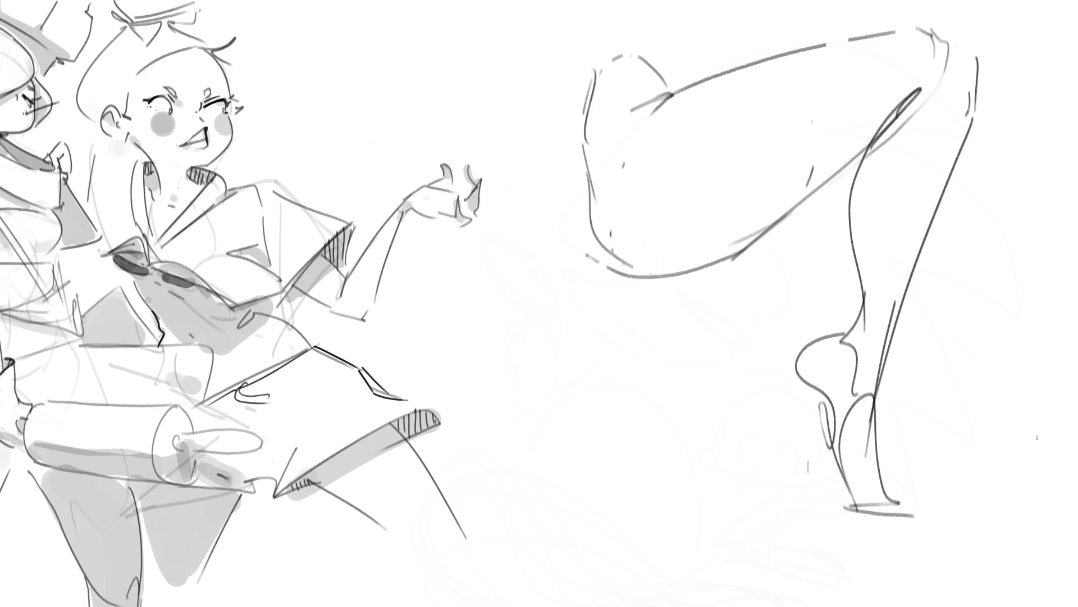
# - Draw the high heel's curves and the boot shaft, then fade the whole leg to light grey
pyautogui.moveTo(853, 334); pyautogui.dragTo(858, 365)
pyautogui.moveTo(807, 342)
pyautogui.mouseDown()
pyautogui.moveTo(797, 393)
pyautogui.moveTo(817, 418)
pyautogui.mouseUp()
pyautogui.moveTo(786, 379); pyautogui.dragTo(800, 516)
pyautogui.moveTo(784, 412)
pyautogui.mouseDown()
pyautogui.moveTo(827, 406)
pyautogui.moveTo(858, 509)
pyautogui.mouseUp()
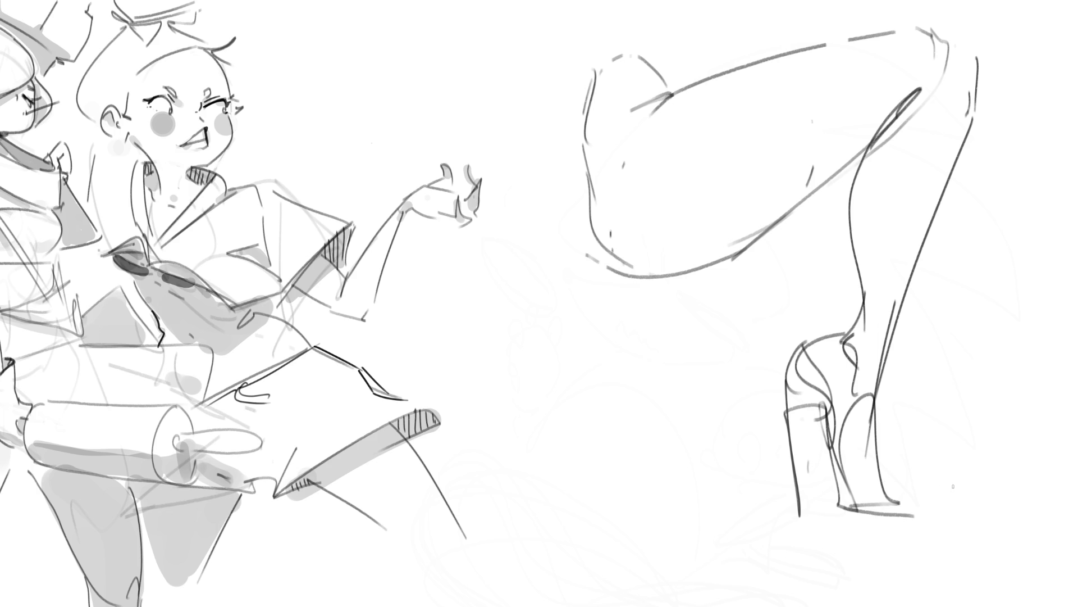
pyautogui.moveTo(951, 470)
pyautogui.mouseDown()
pyautogui.moveTo(700, 397)
pyautogui.moveTo(681, 284)
pyautogui.moveTo(846, 187)
pyautogui.moveTo(863, 125)
pyautogui.moveTo(854, 264)
pyautogui.moveTo(869, 59)
pyautogui.moveTo(603, 143)
pyautogui.moveTo(588, 286)
pyautogui.moveTo(764, 23)
pyautogui.moveTo(584, 308)
pyautogui.moveTo(904, 489)
pyautogui.mouseUp()
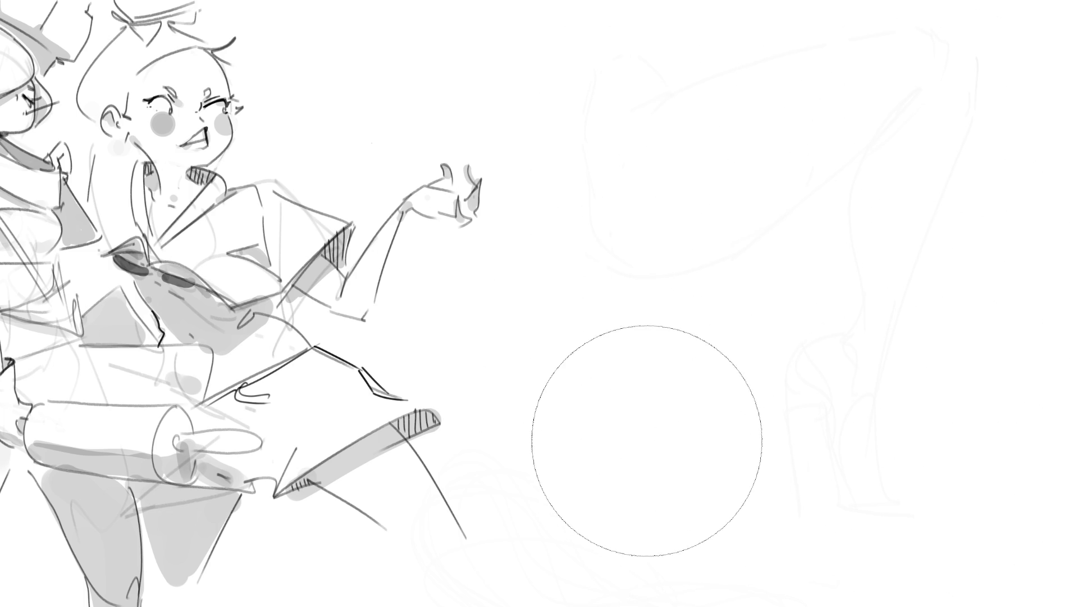
pyautogui.press('b')
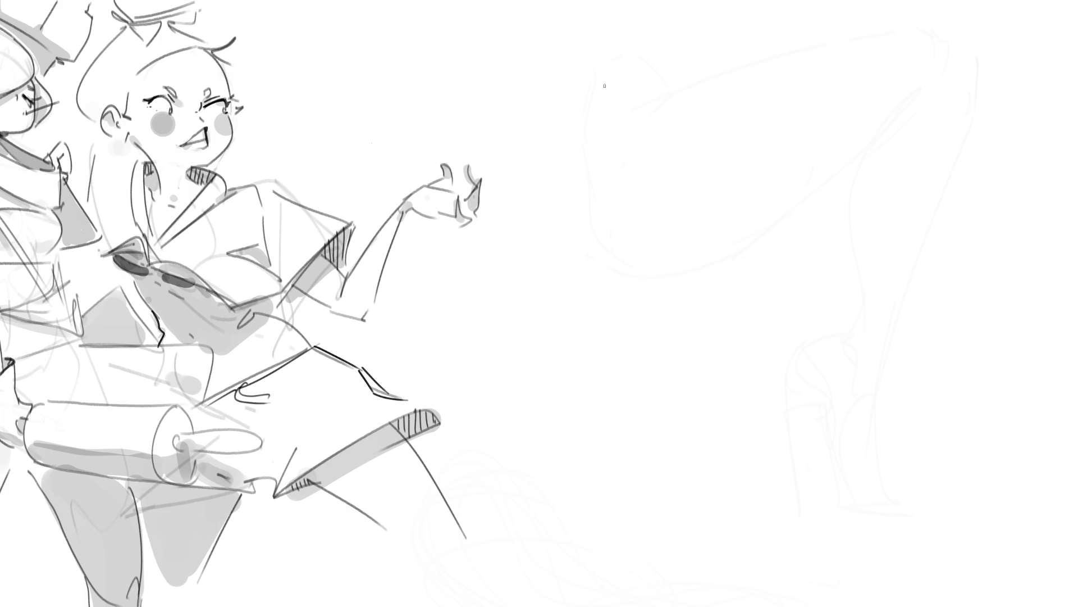
pyautogui.moveTo(640, 78); pyautogui.dragTo(637, 145)
# - Arc the top of the new head's hair and draw long strands down both sides
pyautogui.moveTo(640, 78)
pyautogui.mouseDown()
pyautogui.moveTo(696, 38)
pyautogui.moveTo(718, 168)
pyautogui.mouseUp()
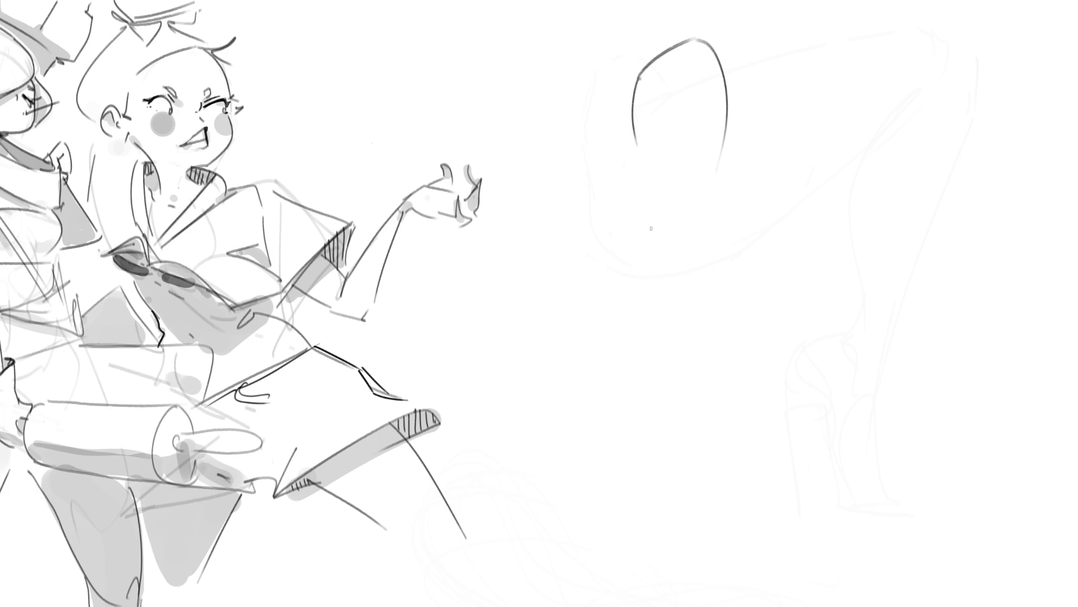
pyautogui.moveTo(652, 54); pyautogui.dragTo(635, 231)
pyautogui.moveTo(674, 39)
pyautogui.mouseDown()
pyautogui.moveTo(625, 167)
pyautogui.moveTo(708, 269)
pyautogui.mouseUp()
pyautogui.moveTo(663, 86); pyautogui.dragTo(678, 28)
pyautogui.moveTo(683, 22)
pyautogui.mouseDown()
pyautogui.moveTo(723, 183)
pyautogui.moveTo(721, 236)
pyautogui.mouseUp()
pyautogui.moveTo(730, 80)
pyautogui.mouseDown()
pyautogui.moveTo(719, 255)
pyautogui.moveTo(703, 312)
pyautogui.mouseUp()
pyautogui.moveTo(730, 87); pyautogui.dragTo(720, 249)
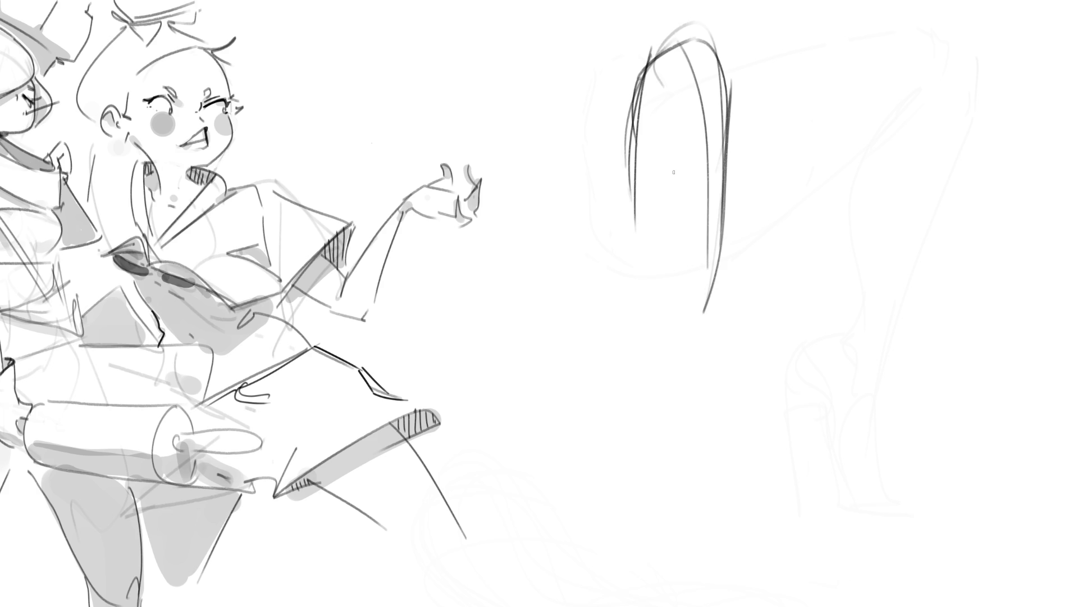
# - Try an eye mark in the face, undo it, and draw a hair curl beside the bun
pyautogui.moveTo(643, 110)
pyautogui.mouseDown()
pyautogui.moveTo(704, 119)
pyautogui.moveTo(689, 134)
pyautogui.moveTo(696, 142)
pyautogui.moveTo(688, 135)
pyautogui.moveTo(697, 146)
pyautogui.moveTo(653, 141)
pyautogui.mouseUp()
pyautogui.hotkey('ctrl', 'z')
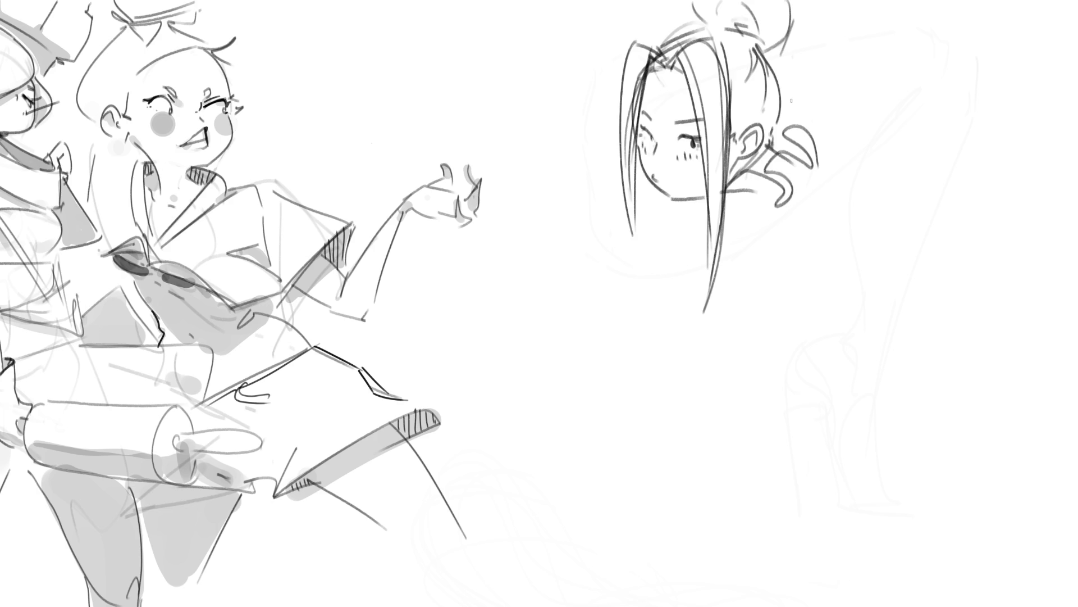
pyautogui.moveTo(784, 107)
pyautogui.mouseDown()
pyautogui.moveTo(840, 106)
pyautogui.moveTo(858, 129)
pyautogui.mouseUp()
# - Draw the collar line below the chin and, after several redraws, a long shoulder line down the back
pyautogui.hotkey('ctrl', 'z')
pyautogui.moveTo(702, 202); pyautogui.dragTo(706, 251)
pyautogui.moveTo(724, 208); pyautogui.dragTo(795, 229)
pyautogui.hotkey('ctrl', 'z')
pyautogui.moveTo(730, 201); pyautogui.dragTo(787, 253)
pyautogui.hotkey('ctrl', 'z')
pyautogui.moveTo(724, 206); pyautogui.dragTo(796, 233)
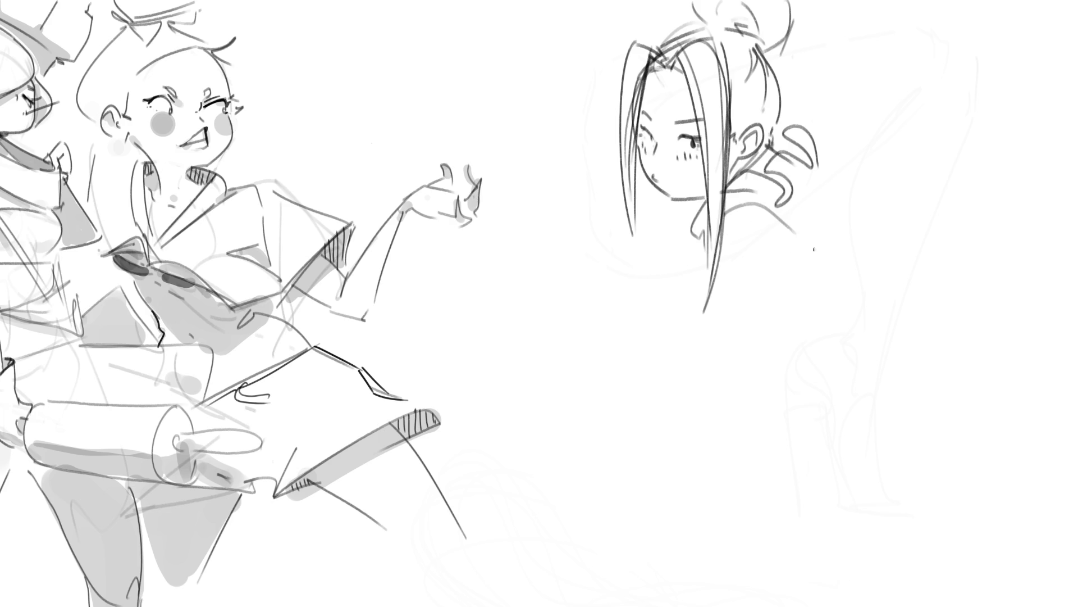
pyautogui.hotkey('ctrl', 'z')
pyautogui.moveTo(725, 207)
pyautogui.mouseDown()
pyautogui.moveTo(822, 256)
pyautogui.moveTo(835, 278)
pyautogui.moveTo(772, 291)
pyautogui.moveTo(721, 430)
pyautogui.mouseUp()
# - Sketch the arm with a hooked elbow, bent forearm and upper arm, plus a held object
pyautogui.moveTo(707, 259)
pyautogui.mouseDown()
pyautogui.moveTo(688, 405)
pyautogui.moveTo(712, 394)
pyautogui.mouseUp()
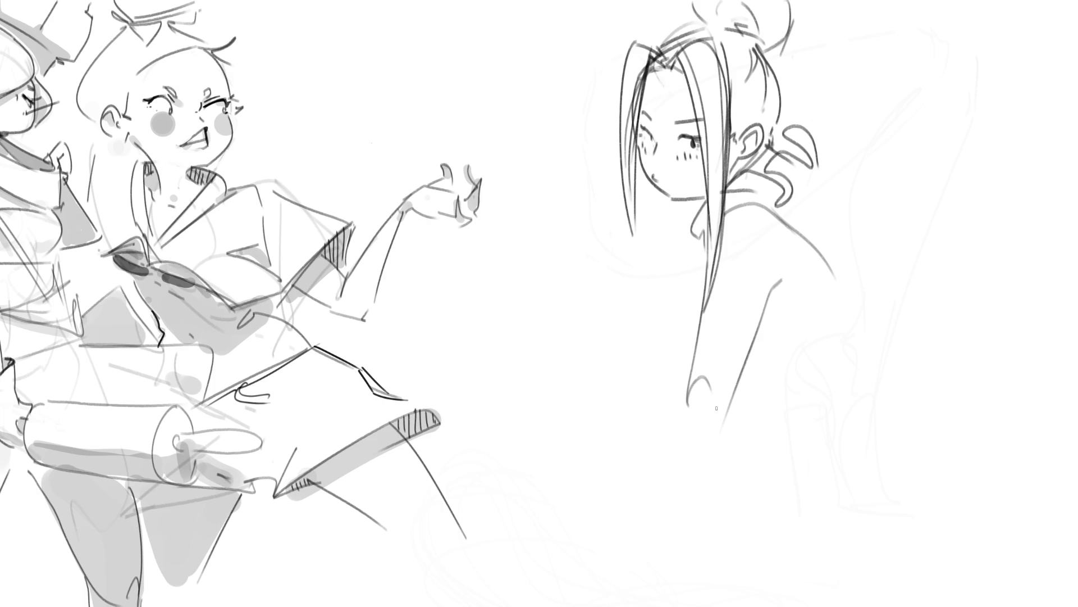
pyautogui.hotkey('ctrl', 'z')
pyautogui.hotkey('ctrl', 'z')
pyautogui.moveTo(686, 429)
pyautogui.mouseDown()
pyautogui.moveTo(700, 441)
pyautogui.moveTo(725, 415)
pyautogui.mouseUp()
pyautogui.moveTo(707, 256); pyautogui.dragTo(689, 418)
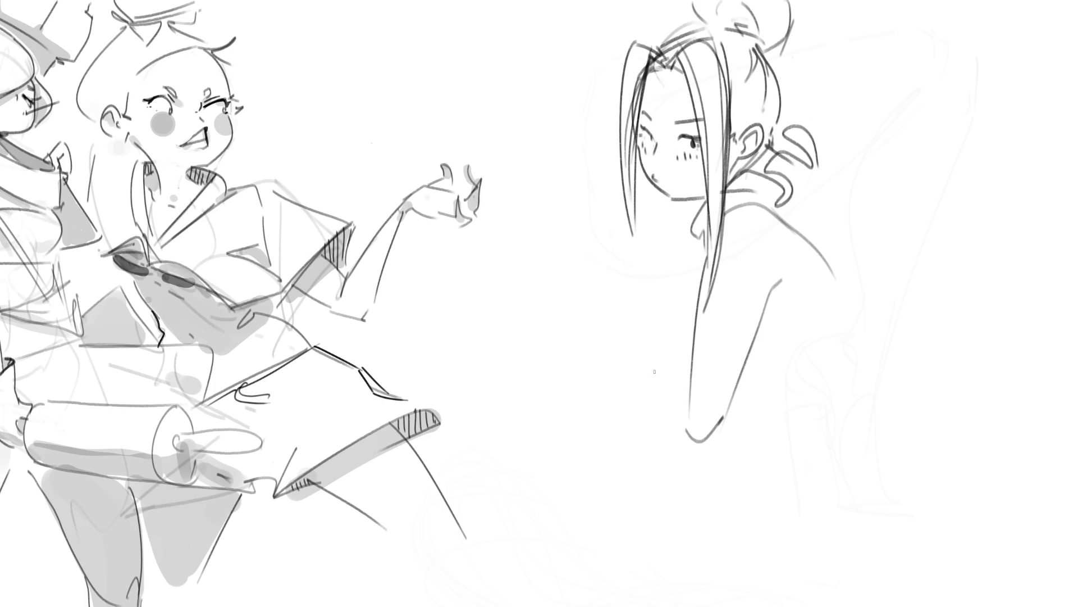
pyautogui.moveTo(628, 345)
pyautogui.mouseDown()
pyautogui.moveTo(725, 428)
pyautogui.moveTo(729, 420)
pyautogui.mouseUp()
pyautogui.moveTo(622, 361)
pyautogui.mouseDown()
pyautogui.moveTo(641, 316)
pyautogui.moveTo(671, 365)
pyautogui.mouseUp()
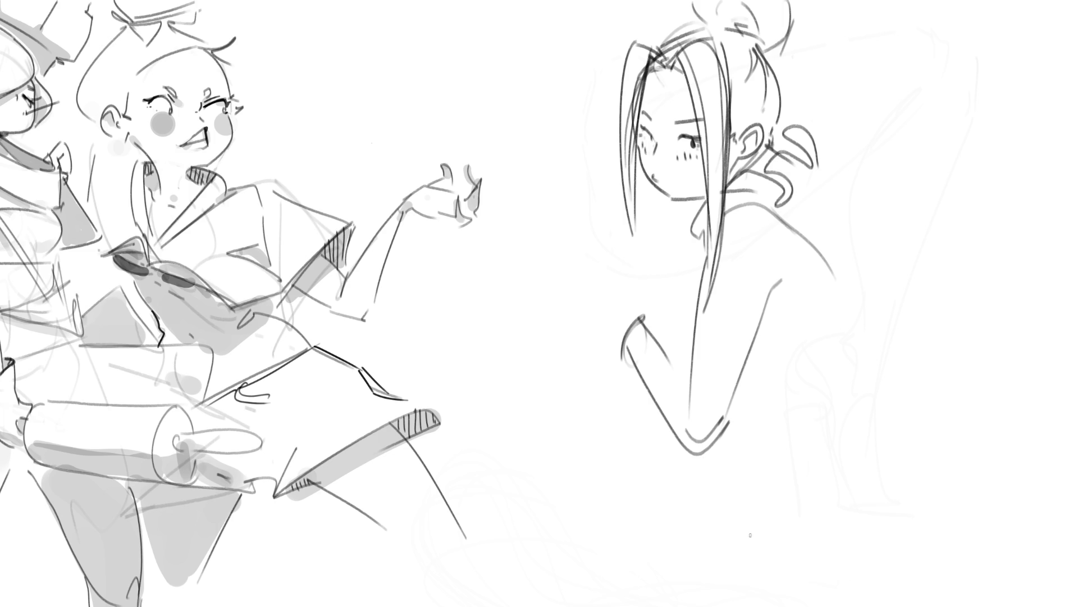
pyautogui.moveTo(585, 303); pyautogui.dragTo(628, 318)
pyautogui.moveTo(559, 333); pyautogui.dragTo(608, 336)
pyautogui.moveTo(626, 307); pyautogui.dragTo(630, 326)
# - Redraw the upper arm and underarm, then sketch the right girl's neck, shoulders and back
pyautogui.moveTo(780, 279); pyautogui.dragTo(766, 309)
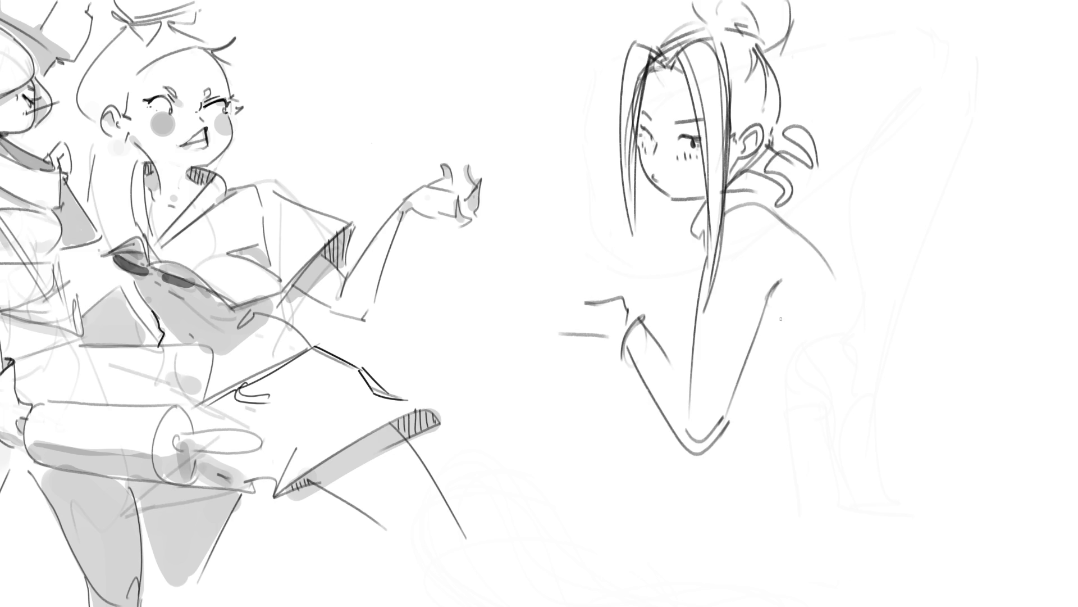
pyautogui.moveTo(790, 185); pyautogui.dragTo(885, 275)
pyautogui.moveTo(833, 184); pyautogui.dragTo(843, 195)
pyautogui.hotkey('ctrl', 'z')
pyautogui.hotkey('ctrl', 'z')
pyautogui.moveTo(813, 163)
pyautogui.mouseDown()
pyautogui.moveTo(863, 211)
pyautogui.moveTo(914, 294)
pyautogui.mouseUp()
pyautogui.moveTo(863, 301); pyautogui.dragTo(905, 310)
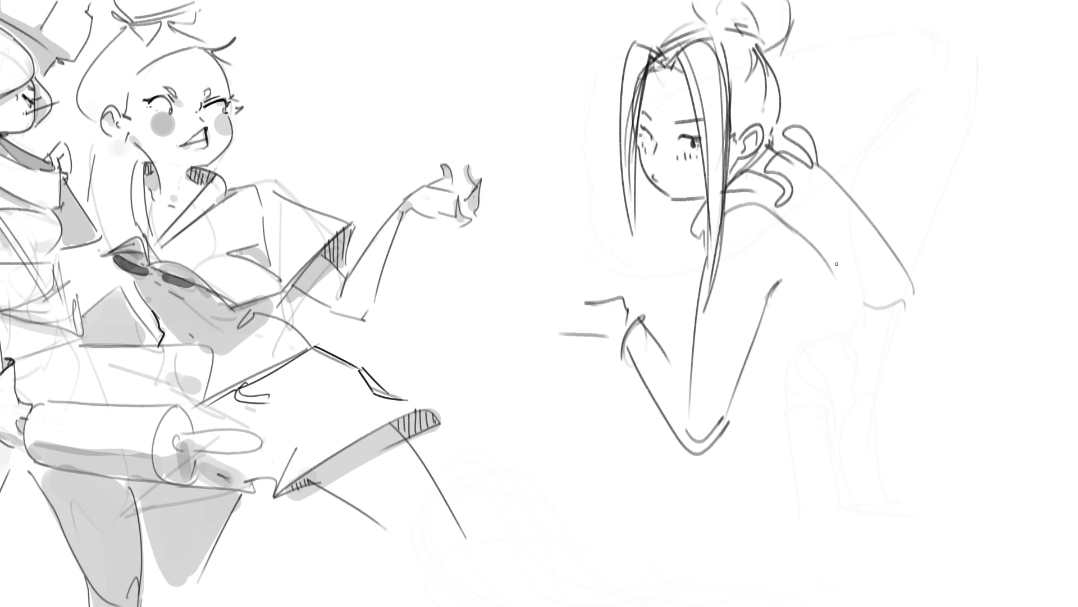
pyautogui.moveTo(782, 195)
pyautogui.mouseDown()
pyautogui.moveTo(885, 357)
pyautogui.moveTo(904, 338)
pyautogui.mouseUp()
pyautogui.moveTo(922, 289); pyautogui.dragTo(923, 316)
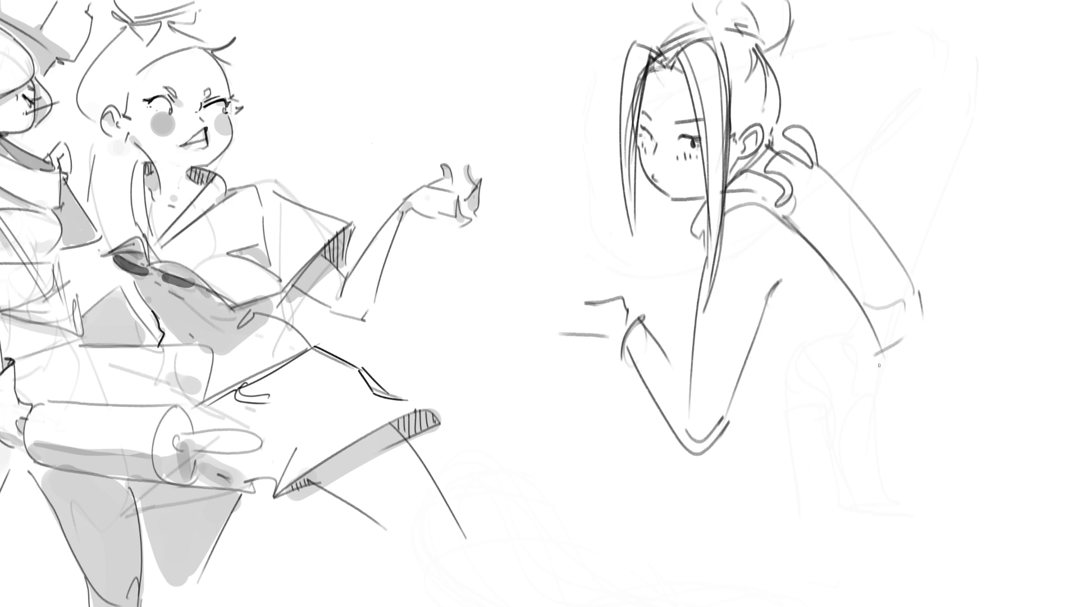
# - Sketch the waistband, legs to the bottom edge, the hip curve and thigh lines toward the right edge
pyautogui.moveTo(922, 336)
pyautogui.mouseDown()
pyautogui.moveTo(898, 352)
pyautogui.moveTo(872, 538)
pyautogui.moveTo(883, 606)
pyautogui.mouseUp()
pyautogui.moveTo(905, 606); pyautogui.dragTo(903, 502)
pyautogui.moveTo(923, 336)
pyautogui.mouseDown()
pyautogui.moveTo(998, 459)
pyautogui.moveTo(1028, 605)
pyautogui.mouseUp()
pyautogui.moveTo(848, 380); pyautogui.dragTo(892, 605)
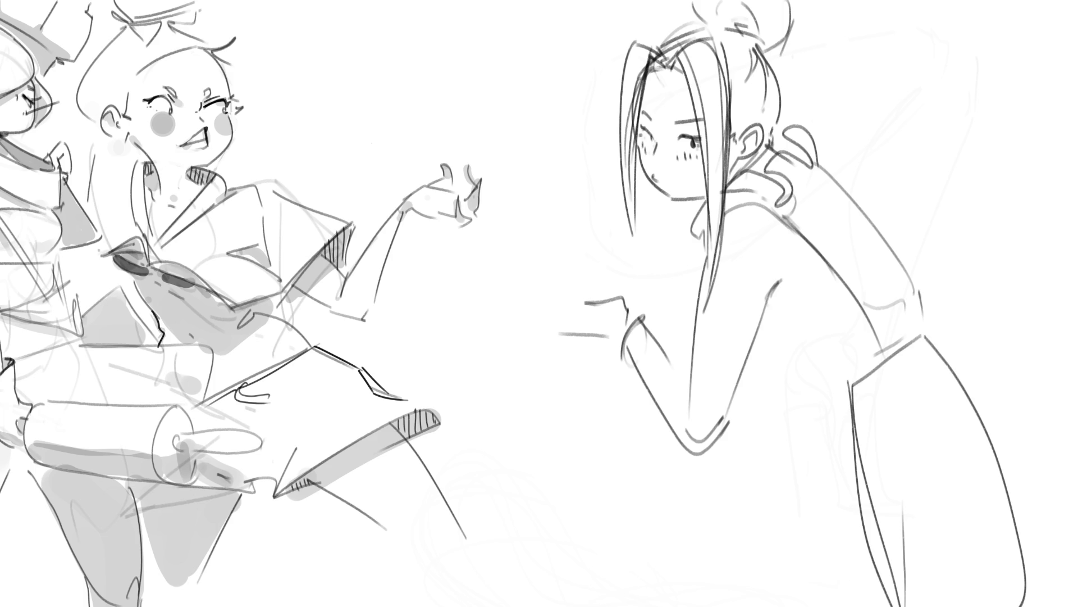
pyautogui.moveTo(906, 343)
pyautogui.mouseDown()
pyautogui.moveTo(930, 294)
pyautogui.moveTo(1077, 354)
pyautogui.mouseUp()
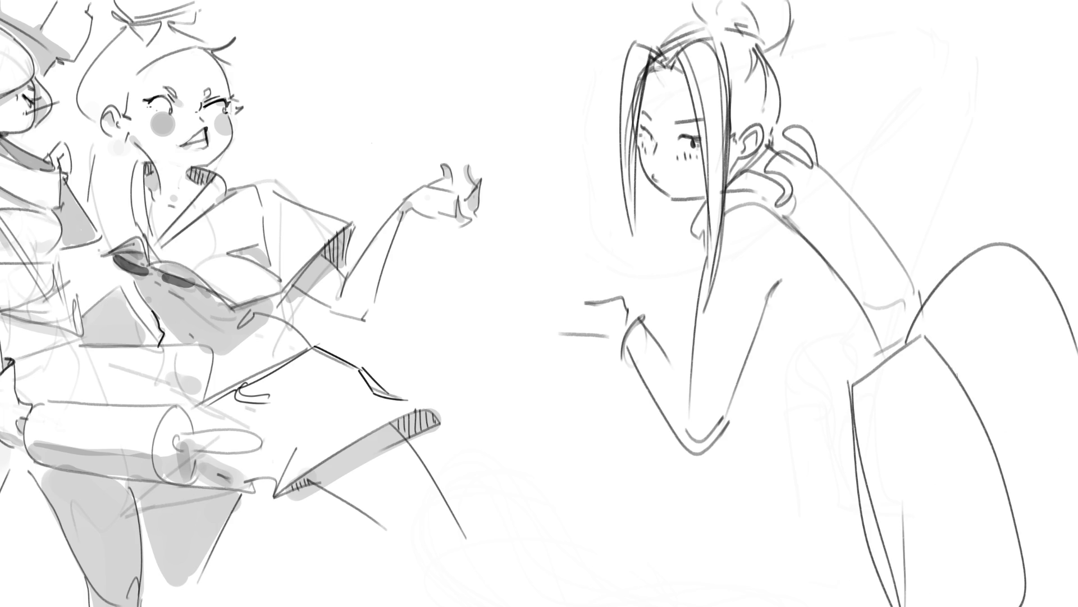
pyautogui.moveTo(948, 359); pyautogui.dragTo(1077, 521)
pyautogui.moveTo(907, 341); pyautogui.dragTo(1057, 361)
pyautogui.moveTo(943, 315); pyautogui.dragTo(1077, 492)
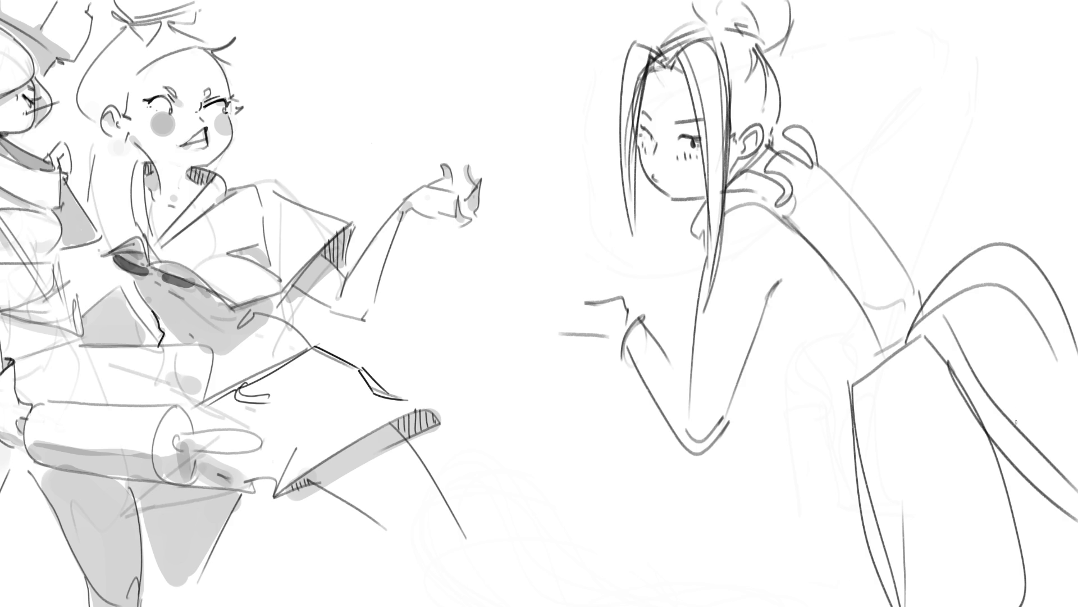
pyautogui.moveTo(1021, 469); pyautogui.dragTo(1011, 504)
# - Add two forearm lines and a collar fold, then draw the pole linking both girls' hands
pyautogui.moveTo(744, 372); pyautogui.dragTo(824, 393)
pyautogui.moveTo(731, 383); pyautogui.dragTo(835, 401)
pyautogui.moveTo(705, 252); pyautogui.dragTo(696, 271)
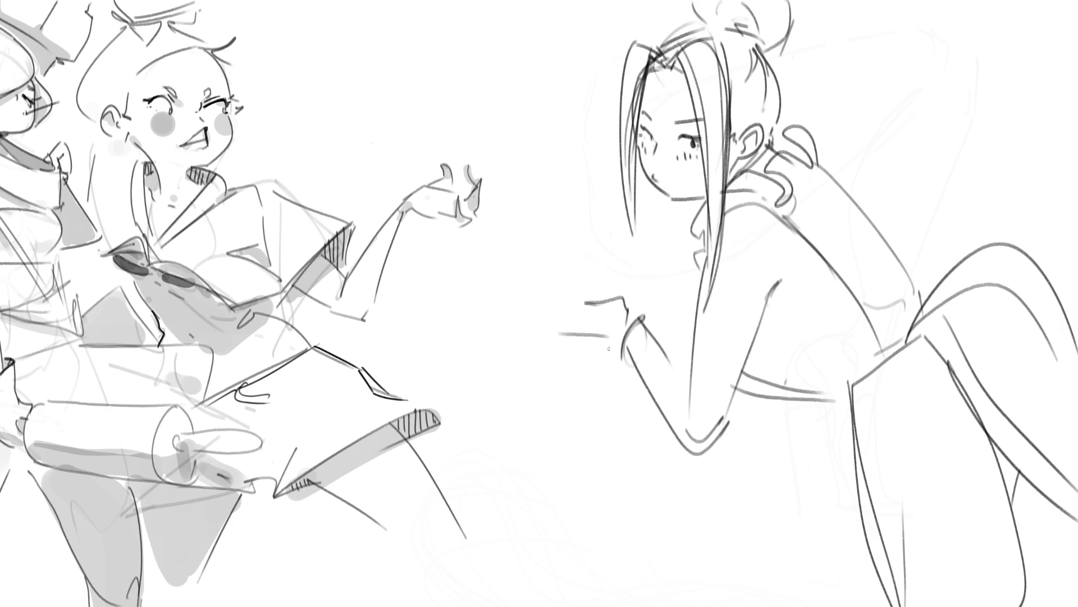
pyautogui.moveTo(542, 263)
pyautogui.mouseDown()
pyautogui.moveTo(545, 317)
pyautogui.moveTo(595, 308)
pyautogui.moveTo(502, 242)
pyautogui.moveTo(603, 298)
pyautogui.mouseUp()
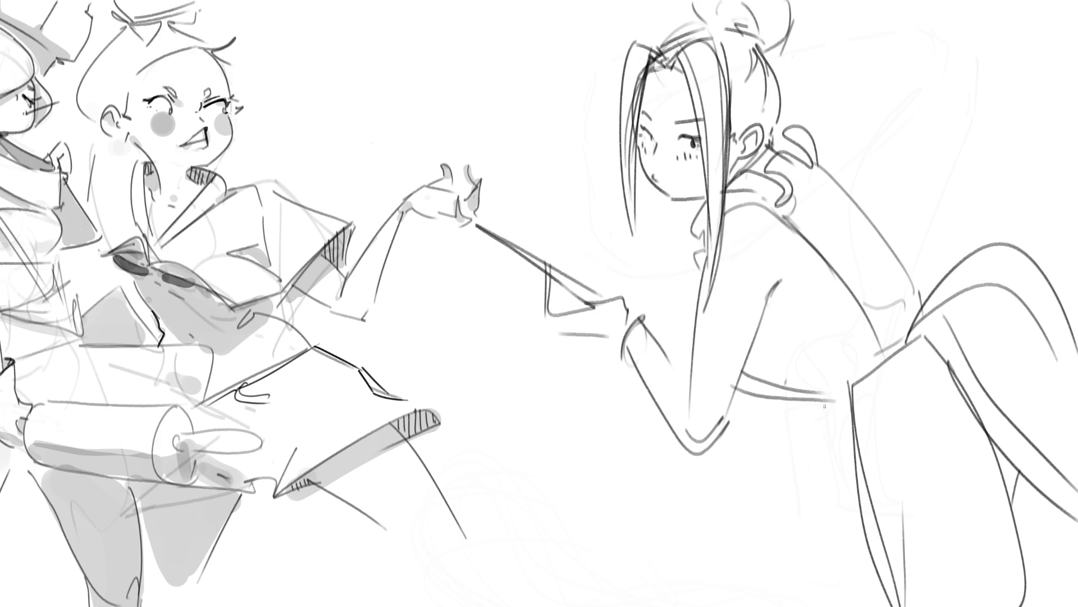
# - Sketch additional lower-body and leg lines on the right-hand girl
pyautogui.moveTo(798, 394); pyautogui.dragTo(898, 318)
pyautogui.moveTo(860, 360)
pyautogui.mouseDown()
pyautogui.moveTo(843, 478)
pyautogui.moveTo(872, 462)
pyautogui.moveTo(779, 548)
pyautogui.mouseUp()
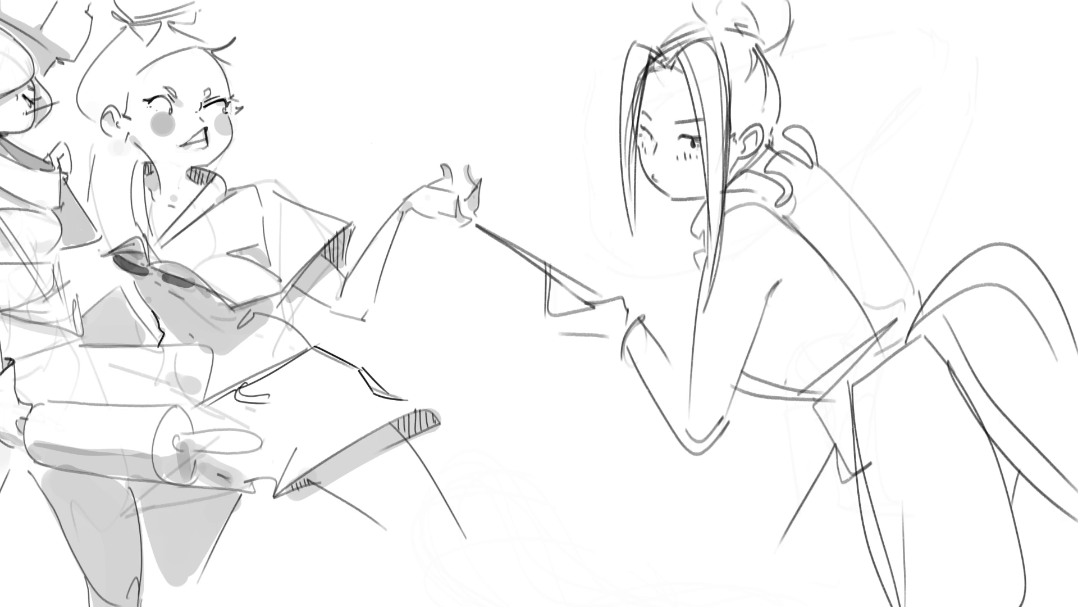
pyautogui.moveTo(856, 469)
pyautogui.mouseDown()
pyautogui.moveTo(769, 569)
pyautogui.moveTo(803, 605)
pyautogui.mouseUp()
pyautogui.moveTo(1053, 494); pyautogui.dragTo(1067, 573)
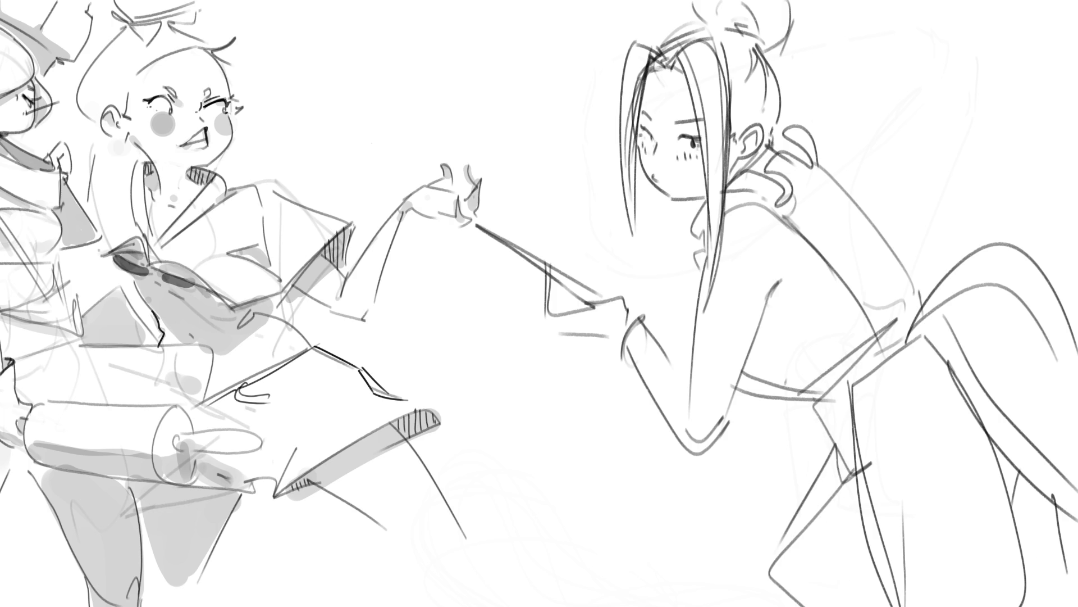
# - Add curling hair locks from her bun, then start a lasso around her face and hair
pyautogui.moveTo(793, 14)
pyautogui.mouseDown()
pyautogui.moveTo(782, 99)
pyautogui.moveTo(851, 140)
pyautogui.moveTo(858, 171)
pyautogui.moveTo(877, 165)
pyautogui.mouseUp()
pyautogui.moveTo(908, 112)
pyautogui.mouseDown()
pyautogui.moveTo(955, 220)
pyautogui.moveTo(945, 228)
pyautogui.mouseUp()
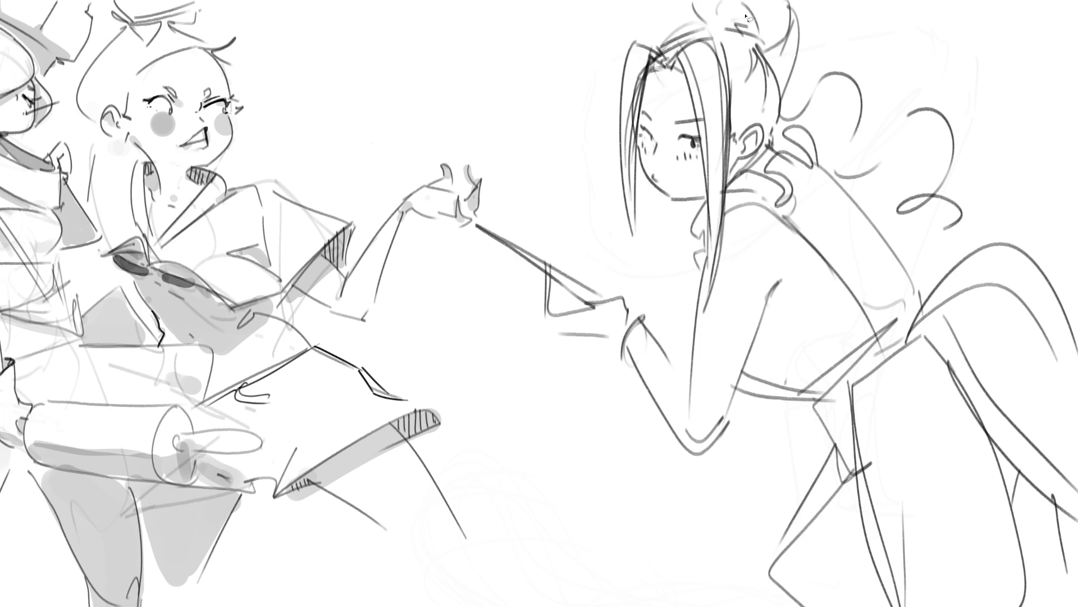
pyautogui.moveTo(606, 22)
pyautogui.mouseDown()
pyautogui.moveTo(658, 263)
pyautogui.moveTo(699, 207)
pyautogui.moveTo(766, 151)
pyautogui.moveTo(786, 66)
pyautogui.moveTo(824, 3)
pyautogui.moveTo(531, 0)
pyautogui.mouseUp()
# - Transform the lassoed face and hair, nudging them slightly left
pyautogui.hotkey('ctrl', 't')
pyautogui.moveTo(709, 113); pyautogui.dragTo(703, 113)
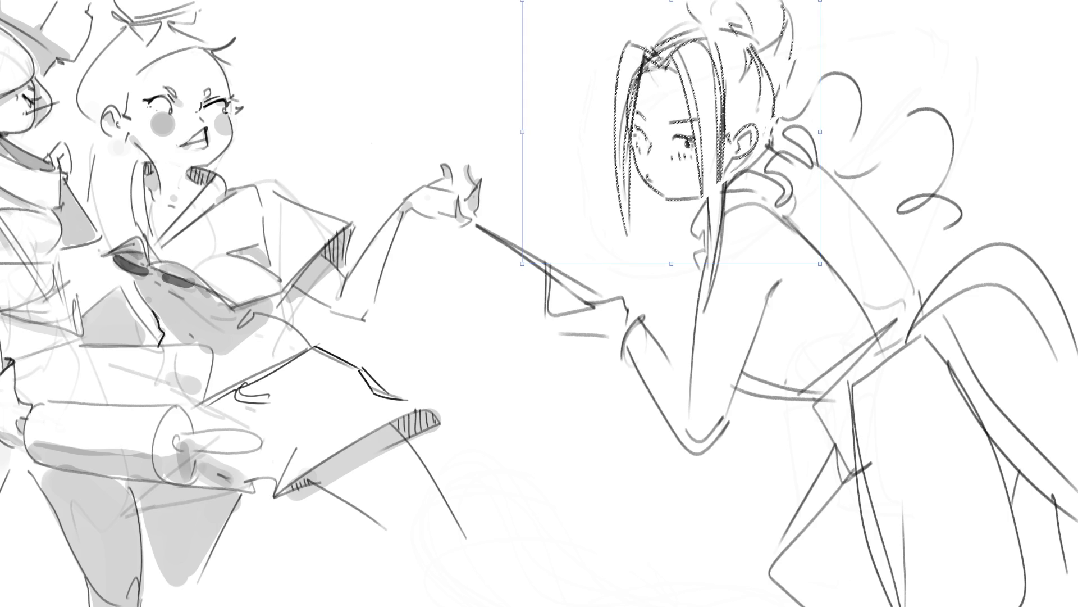
pyautogui.press('Return')
# - Erase over the right-hand girl to fade her lines to pale grey
pyautogui.moveTo(663, 84)
pyautogui.mouseDown()
pyautogui.moveTo(730, 180)
pyautogui.moveTo(927, 309)
pyautogui.moveTo(974, 606)
pyautogui.moveTo(831, 253)
pyautogui.moveTo(1056, 578)
pyautogui.moveTo(1071, 565)
pyautogui.moveTo(1077, 601)
pyautogui.mouseUp()
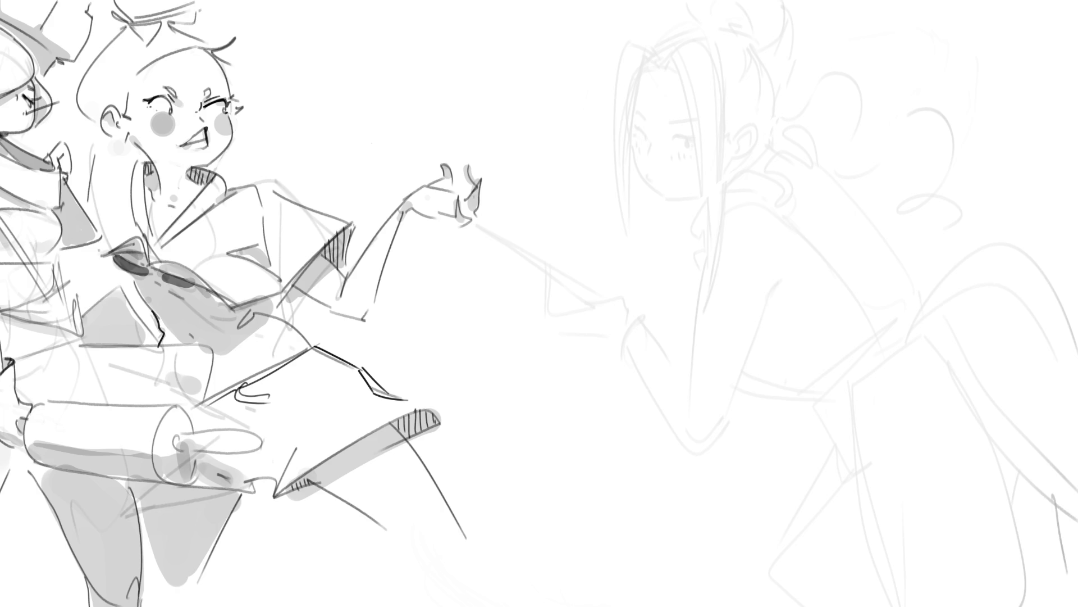
pyautogui.hotkey('ctrl', '0')
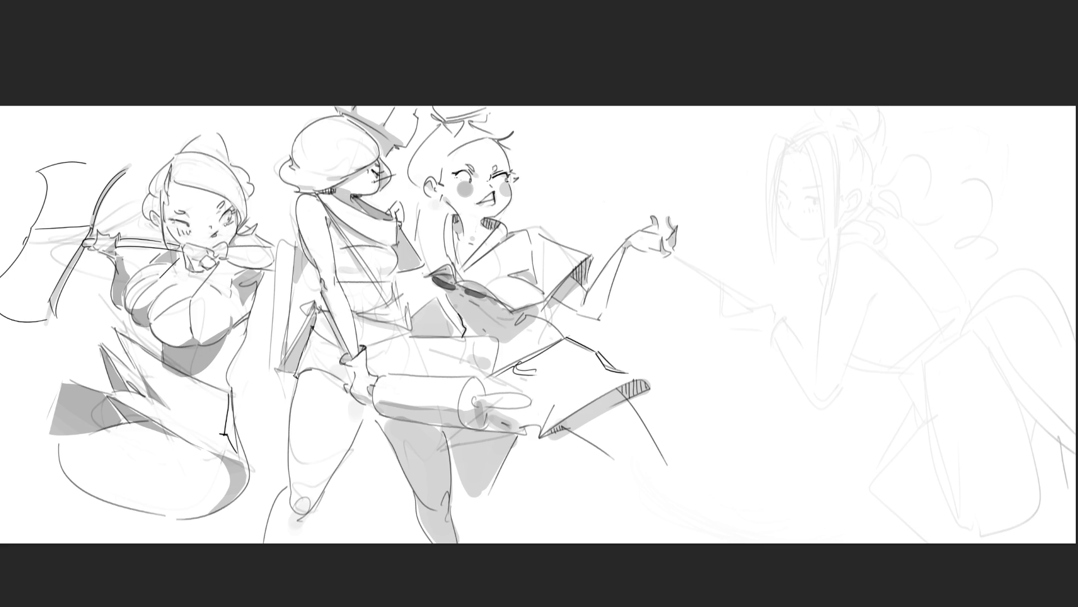
pyautogui.moveTo(939, 458)
pyautogui.mouseDown()
pyautogui.moveTo(1011, 481)
pyautogui.moveTo(1034, 546)
pyautogui.mouseUp()
pyautogui.scroll(3, 539, 303)
pyautogui.hscroll(5, 539, 303)
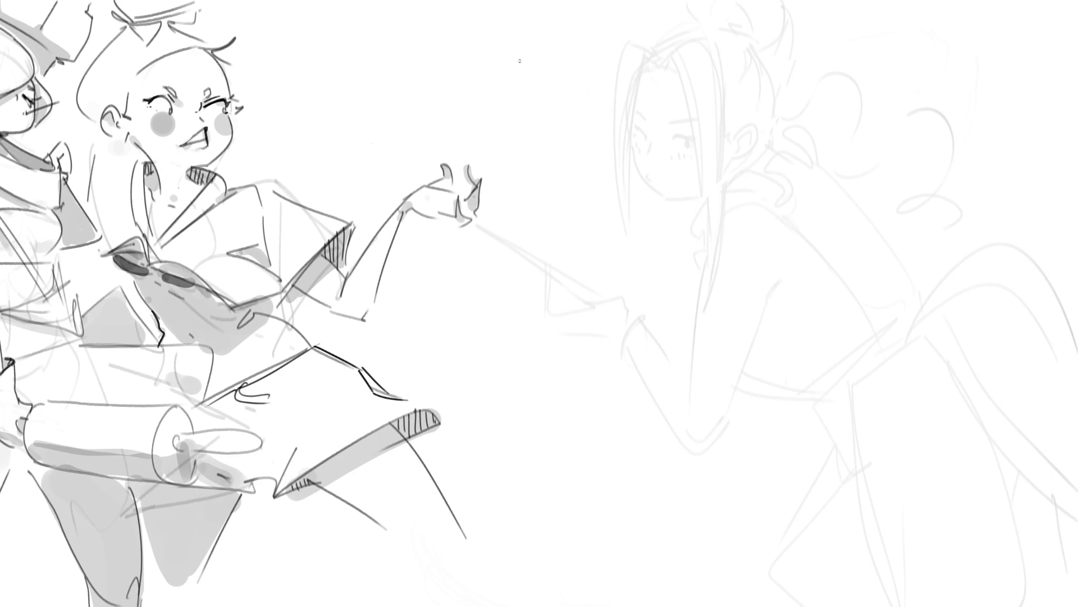
pyautogui.click(639, 131)
pyautogui.hotkey('ctrl', 'z')
# - Sketch a dark new hairline, face contour, chin and mouth over the faded head
pyautogui.moveTo(621, 133)
pyautogui.mouseDown()
pyautogui.moveTo(628, 66)
pyautogui.moveTo(655, 42)
pyautogui.moveTo(696, 141)
pyautogui.mouseUp()
pyautogui.moveTo(631, 64)
pyautogui.mouseDown()
pyautogui.moveTo(645, 157)
pyautogui.moveTo(689, 141)
pyautogui.mouseUp()
pyautogui.moveTo(662, 156); pyautogui.dragTo(679, 159)
pyautogui.moveTo(699, 55); pyautogui.dragTo(702, 157)
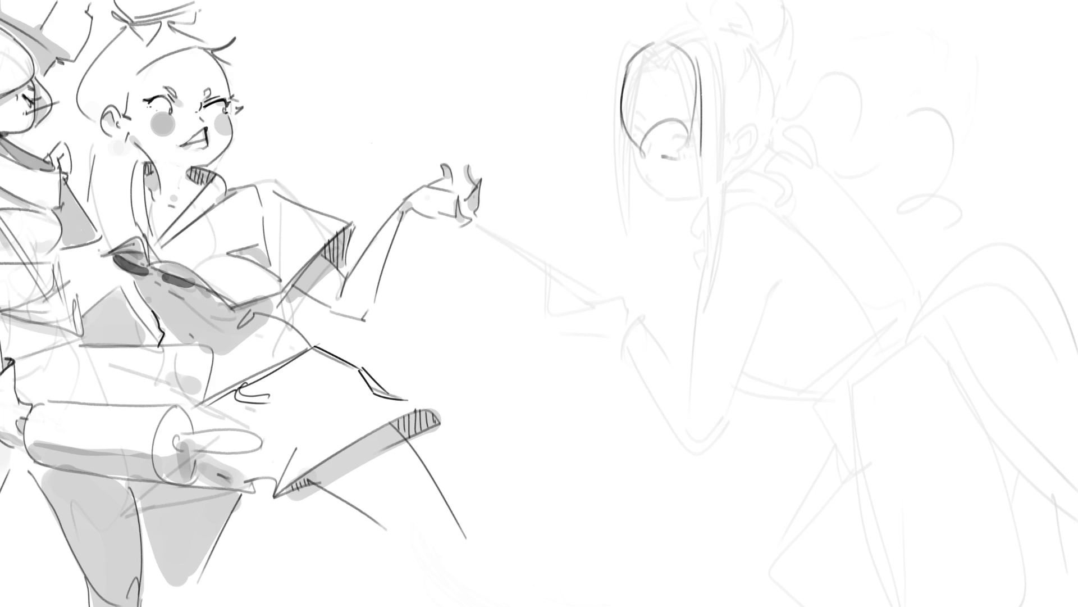
# - Fit the canvas on screen and hand-letter a large 'BRB' beside the middle girl's hand
pyautogui.hotkey('ctrl', '0')
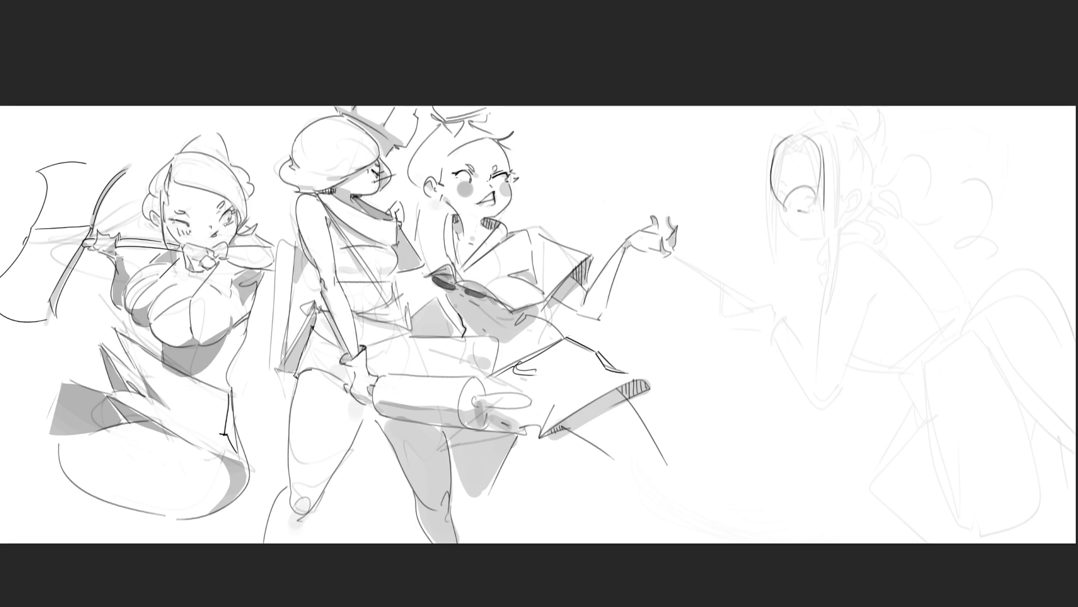
pyautogui.moveTo(666, 134); pyautogui.dragTo(653, 195)
pyautogui.moveTo(654, 139)
pyautogui.mouseDown()
pyautogui.moveTo(660, 164)
pyautogui.moveTo(647, 195)
pyautogui.mouseUp()
pyautogui.moveTo(715, 185); pyautogui.dragTo(706, 260)
pyautogui.moveTo(713, 188)
pyautogui.mouseDown()
pyautogui.moveTo(746, 231)
pyautogui.moveTo(745, 305)
pyautogui.mouseUp()
pyautogui.moveTo(782, 251)
pyautogui.mouseDown()
pyautogui.moveTo(786, 291)
pyautogui.moveTo(743, 360)
pyautogui.mouseUp()
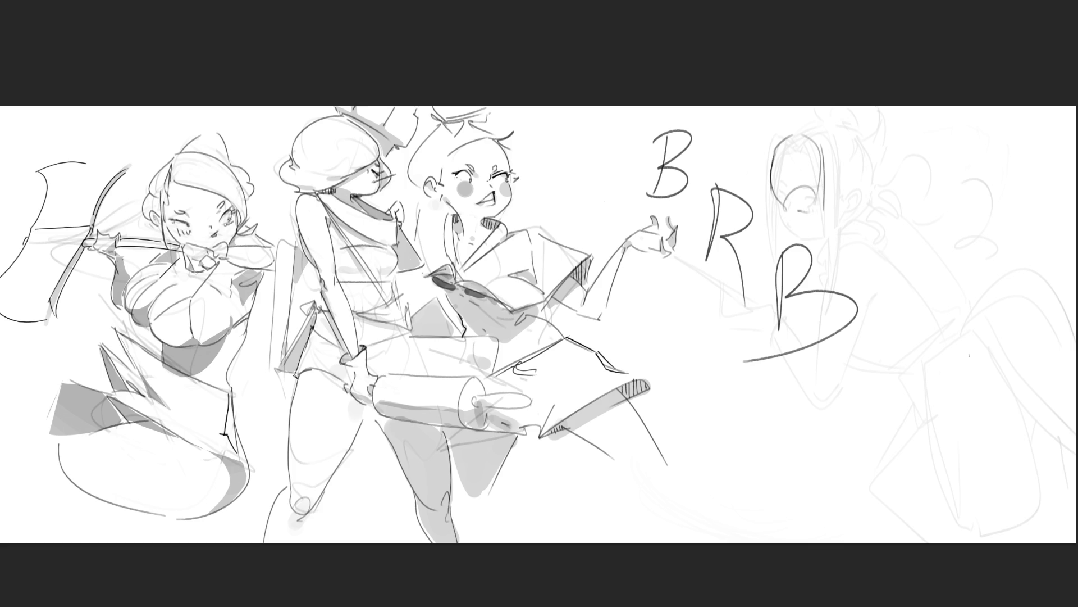
# - Undo the three BRB letter strokes to uncover the faint right-figure sketch
pyautogui.hotkey('ctrl', 'z')
pyautogui.hotkey('ctrl', 'z')
pyautogui.hotkey('ctrl', 'z')
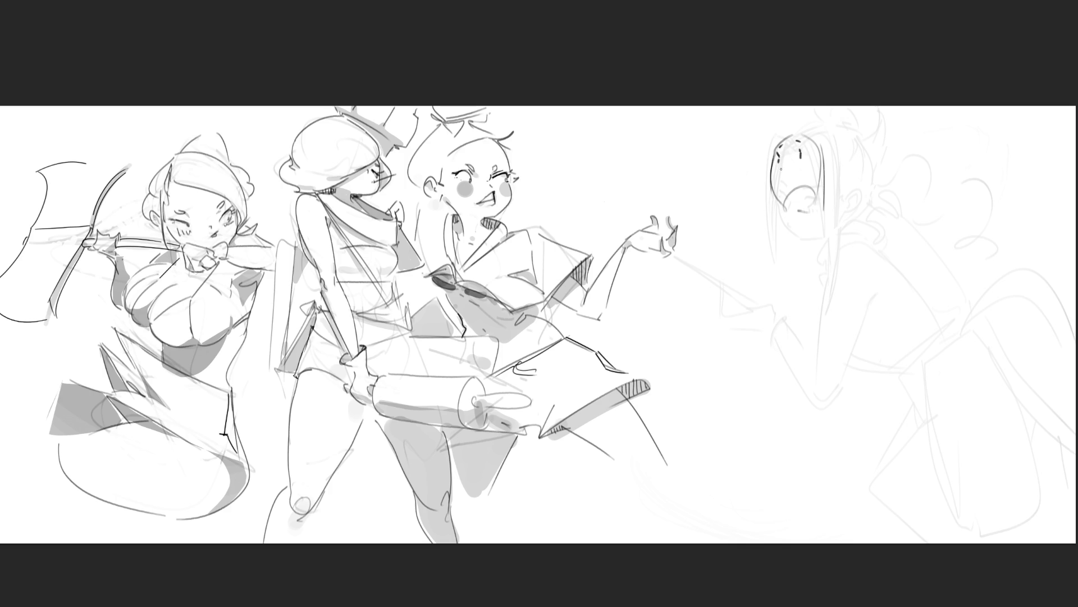
# - Sketch the right figure's ear, hair strands, curls and jawline in dark gesture strokes
pyautogui.moveTo(823, 168); pyautogui.dragTo(824, 183)
pyautogui.moveTo(797, 130)
pyautogui.mouseDown()
pyautogui.moveTo(808, 109)
pyautogui.moveTo(823, 202)
pyautogui.moveTo(768, 119)
pyautogui.moveTo(747, 198)
pyautogui.mouseUp()
pyautogui.moveTo(771, 147); pyautogui.dragTo(757, 187)
pyautogui.moveTo(818, 138)
pyautogui.mouseDown()
pyautogui.moveTo(844, 180)
pyautogui.moveTo(877, 157)
pyautogui.moveTo(873, 191)
pyautogui.mouseUp()
pyautogui.moveTo(859, 197); pyautogui.dragTo(893, 225)
pyautogui.moveTo(781, 201)
pyautogui.mouseDown()
pyautogui.moveTo(791, 218)
pyautogui.moveTo(825, 202)
pyautogui.mouseUp()
pyautogui.moveTo(807, 250)
pyautogui.mouseDown()
pyautogui.moveTo(837, 219)
pyautogui.moveTo(781, 228)
pyautogui.mouseUp()
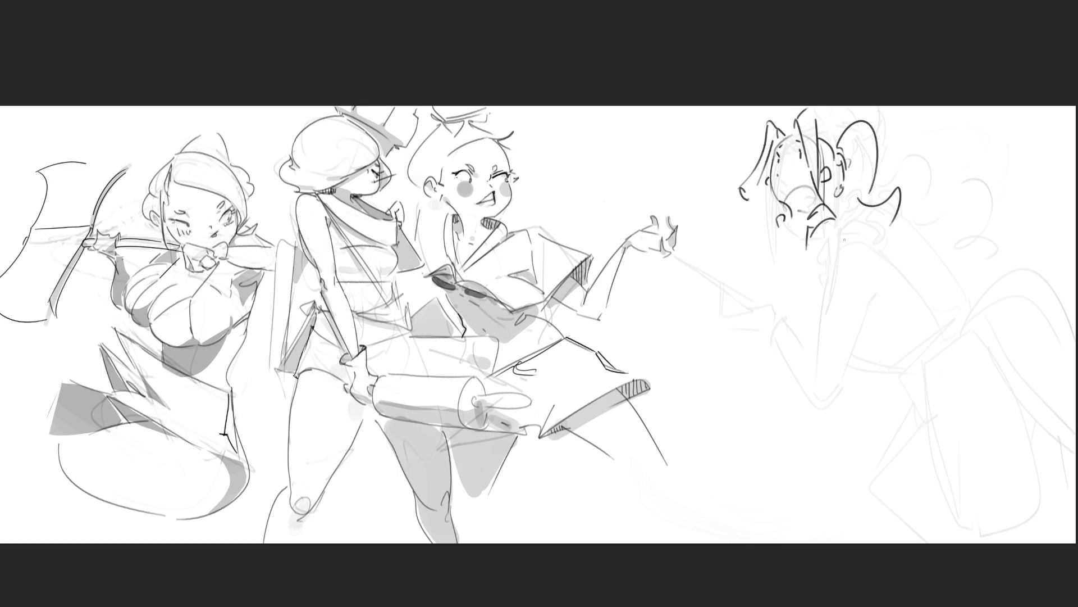
# - Rough in the torso and the weapon shapes at the figure's left side
pyautogui.moveTo(800, 216)
pyautogui.mouseDown()
pyautogui.moveTo(769, 292)
pyautogui.moveTo(850, 305)
pyautogui.mouseUp()
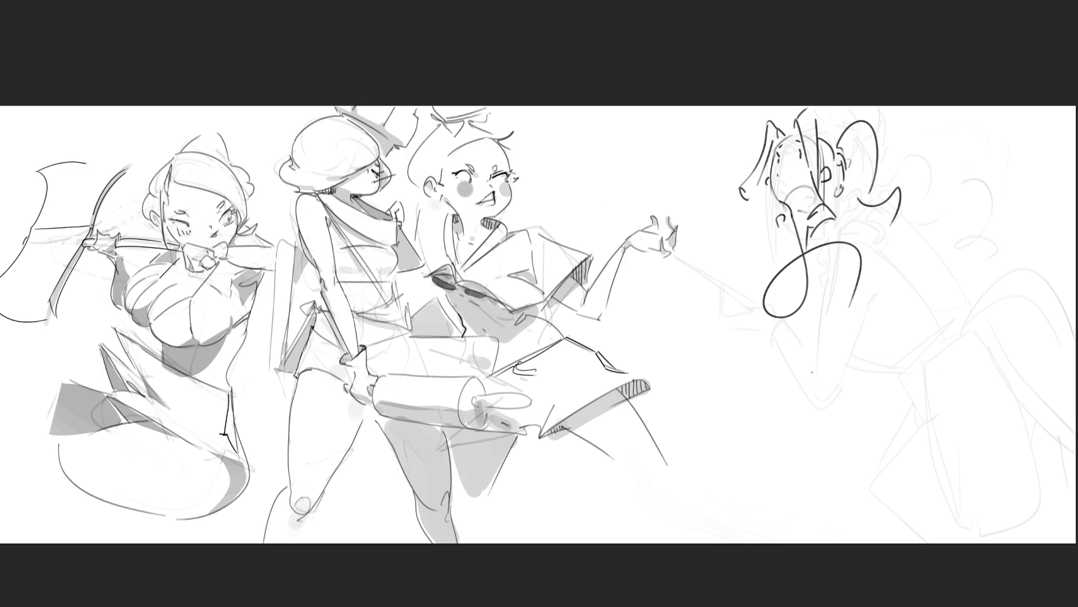
pyautogui.moveTo(862, 264)
pyautogui.mouseDown()
pyautogui.moveTo(735, 403)
pyautogui.moveTo(826, 226)
pyautogui.moveTo(719, 231)
pyautogui.moveTo(712, 248)
pyautogui.moveTo(747, 232)
pyautogui.mouseUp()
pyautogui.moveTo(736, 230); pyautogui.dragTo(744, 260)
pyautogui.moveTo(719, 156); pyautogui.dragTo(745, 277)
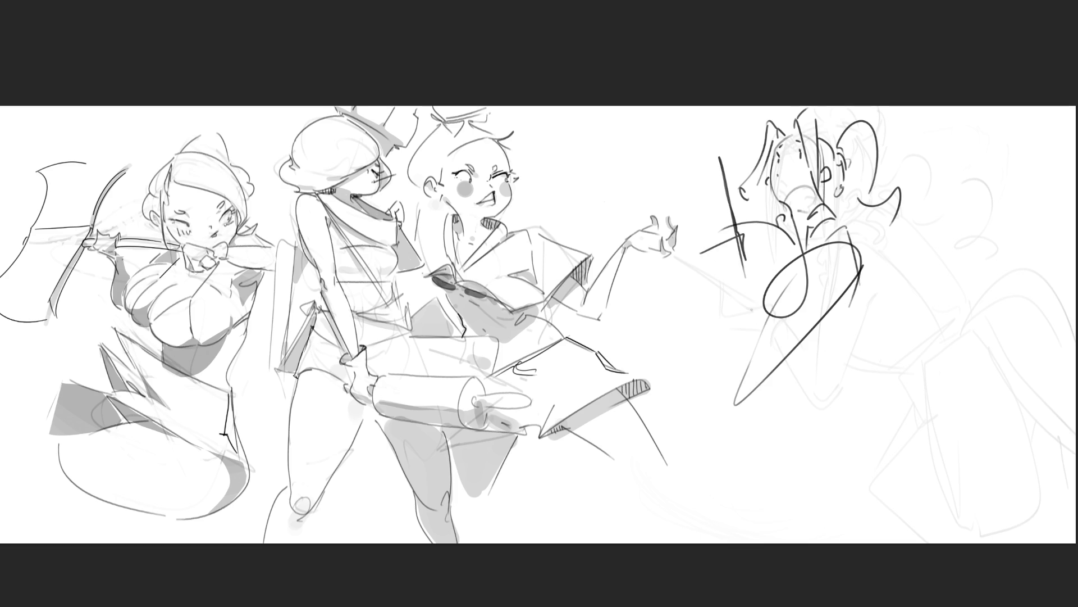
pyautogui.moveTo(716, 155)
pyautogui.mouseDown()
pyautogui.moveTo(745, 251)
pyautogui.moveTo(738, 231)
pyautogui.moveTo(727, 264)
pyautogui.moveTo(742, 238)
pyautogui.mouseUp()
# - Gesture the arm, body curve, skirt and legs, then fade the strokes to light grey
pyautogui.moveTo(748, 408); pyautogui.dragTo(667, 428)
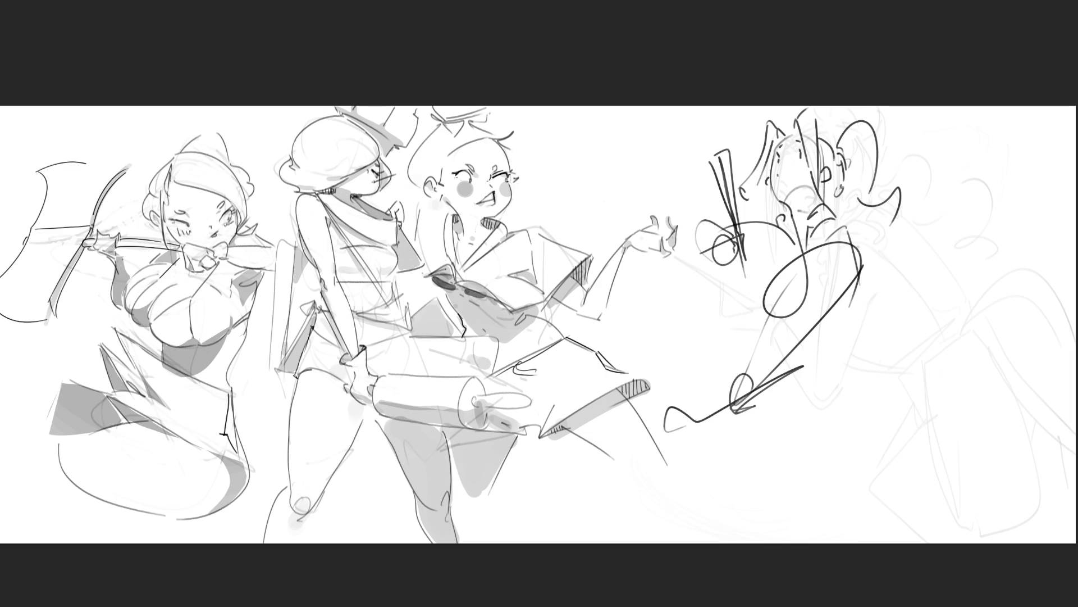
pyautogui.moveTo(847, 228)
pyautogui.mouseDown()
pyautogui.moveTo(808, 359)
pyautogui.moveTo(865, 382)
pyautogui.moveTo(884, 418)
pyautogui.moveTo(826, 353)
pyautogui.moveTo(887, 423)
pyautogui.mouseUp()
pyautogui.moveTo(755, 408)
pyautogui.mouseDown()
pyautogui.moveTo(839, 460)
pyautogui.moveTo(829, 523)
pyautogui.mouseUp()
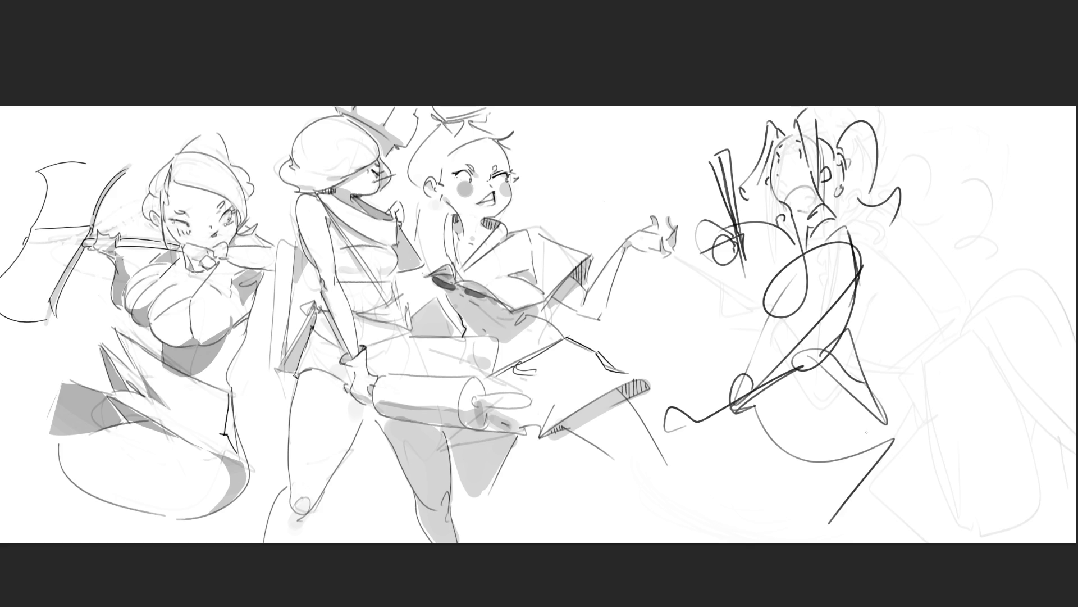
pyautogui.moveTo(853, 355)
pyautogui.mouseDown()
pyautogui.moveTo(1033, 441)
pyautogui.moveTo(952, 421)
pyautogui.moveTo(1003, 494)
pyautogui.mouseUp()
pyautogui.moveTo(1036, 438); pyautogui.dragTo(1019, 499)
pyautogui.moveTo(851, 358)
pyautogui.mouseDown()
pyautogui.moveTo(919, 393)
pyautogui.moveTo(899, 483)
pyautogui.moveTo(973, 462)
pyautogui.mouseUp()
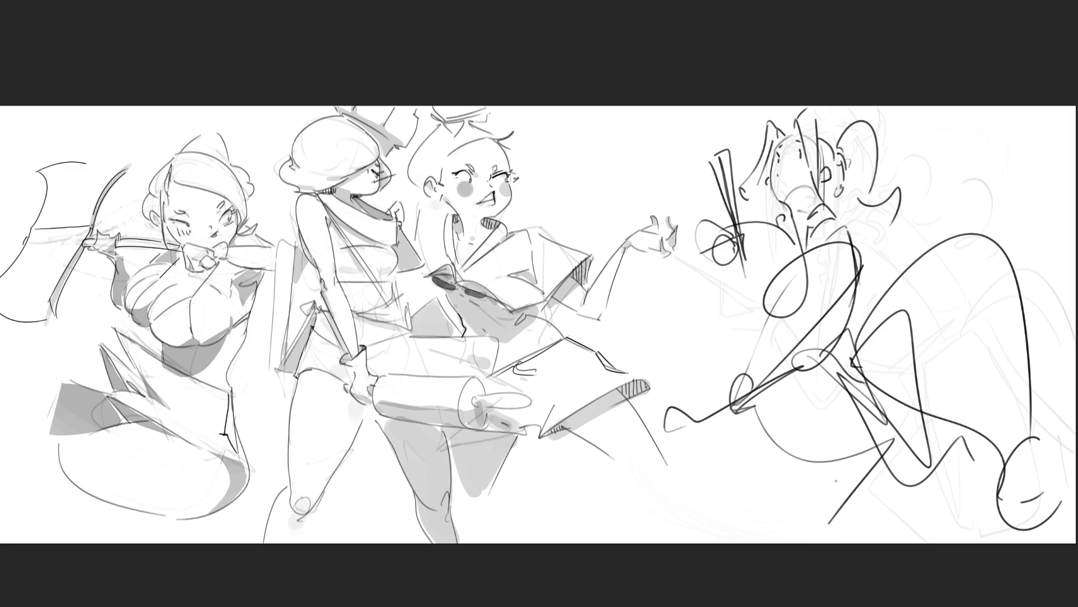
pyautogui.moveTo(842, 472)
pyautogui.mouseDown()
pyautogui.moveTo(786, 422)
pyautogui.moveTo(898, 236)
pyautogui.moveTo(815, 169)
pyautogui.moveTo(944, 381)
pyautogui.moveTo(778, 439)
pyautogui.moveTo(750, 466)
pyautogui.moveTo(983, 349)
pyautogui.moveTo(1016, 380)
pyautogui.moveTo(715, 456)
pyautogui.mouseUp()
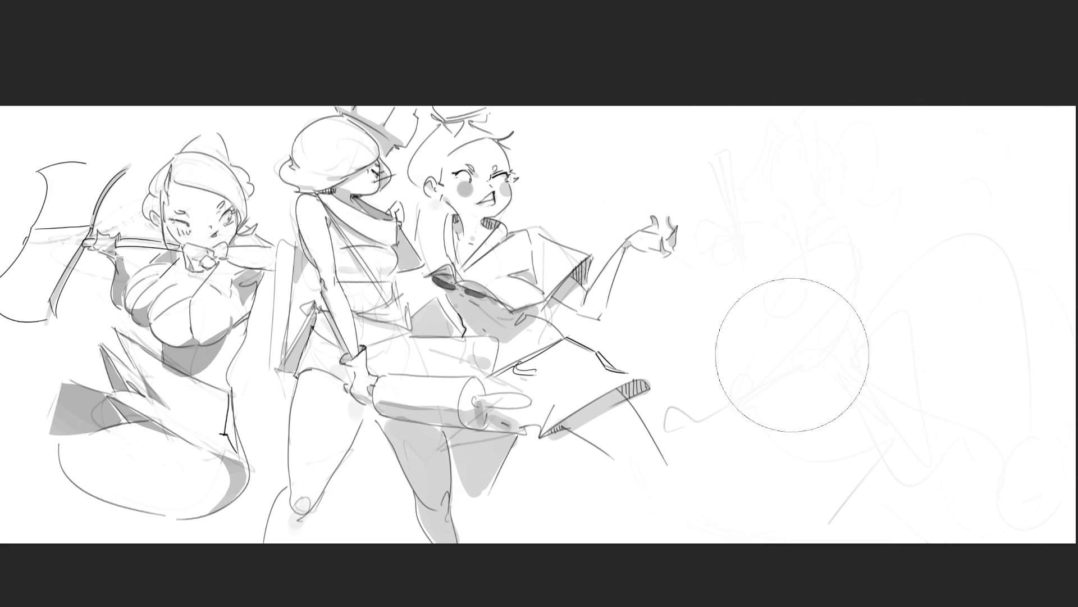
pyautogui.scroll(3, 1046, 328)
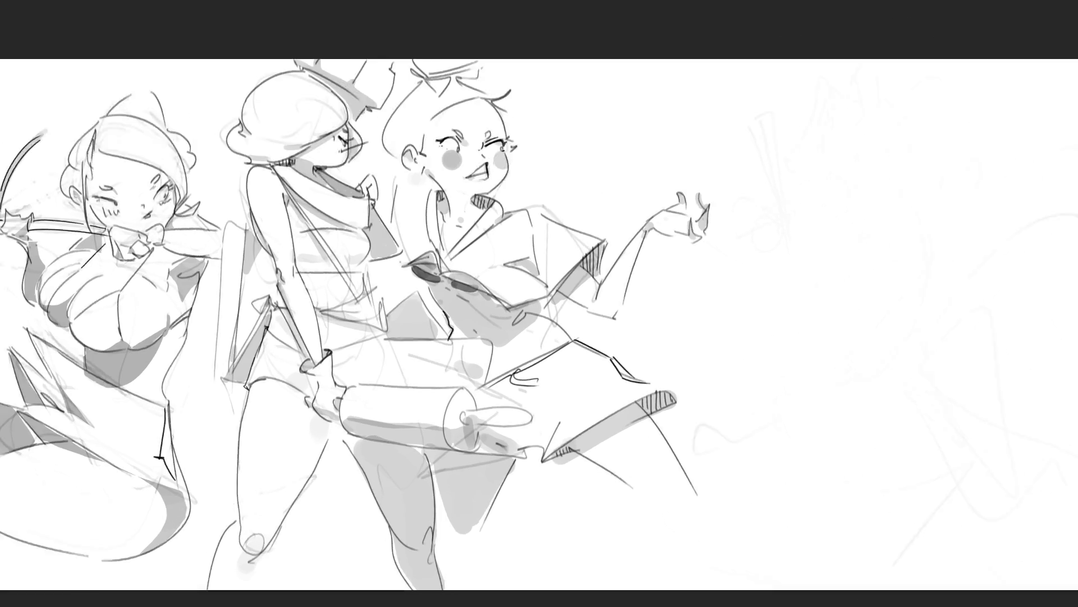
pyautogui.press('e')
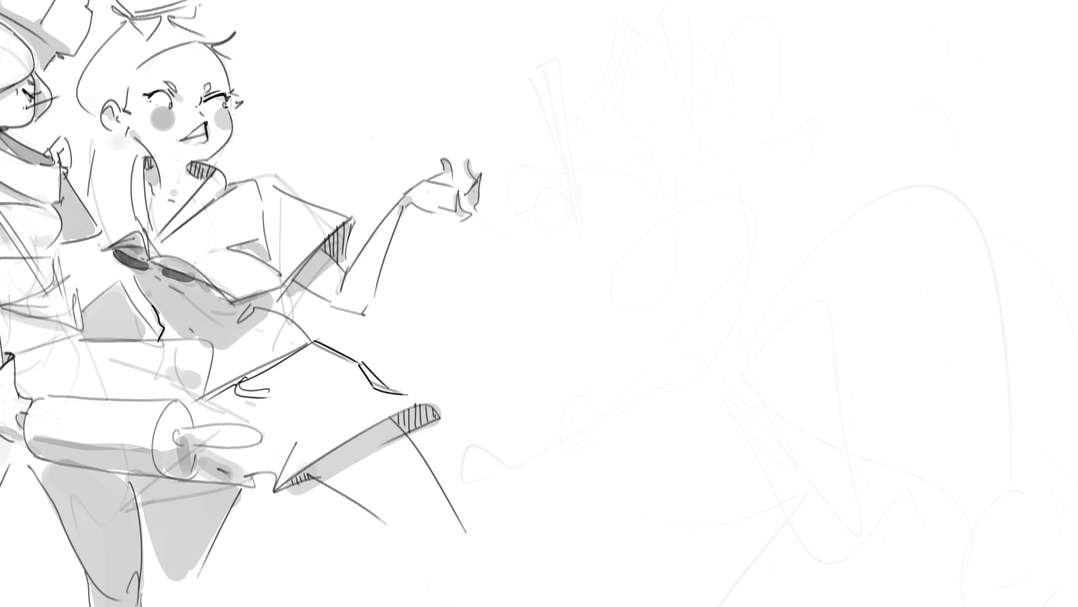
# - Rough out the right figure's head with hair strands, eye line, jaw and neck
pyautogui.moveTo(672, 114)
pyautogui.mouseDown()
pyautogui.moveTo(669, 195)
pyautogui.moveTo(741, 61)
pyautogui.moveTo(767, 247)
pyautogui.mouseUp()
pyautogui.moveTo(797, 116); pyautogui.dragTo(735, 154)
pyautogui.moveTo(670, 108); pyautogui.dragTo(683, 181)
pyautogui.moveTo(683, 111); pyautogui.dragTo(838, 110)
pyautogui.moveTo(847, 148); pyautogui.dragTo(789, 188)
pyautogui.moveTo(722, 163); pyautogui.dragTo(699, 169)
pyautogui.moveTo(725, 69); pyautogui.dragTo(684, 168)
pyautogui.moveTo(698, 168); pyautogui.dragTo(711, 236)
pyautogui.moveTo(836, 79); pyautogui.dragTo(820, 206)
pyautogui.moveTo(793, 221); pyautogui.dragTo(788, 241)
pyautogui.moveTo(748, 193); pyautogui.dragTo(788, 188)
pyautogui.moveTo(809, 162)
pyautogui.mouseDown()
pyautogui.moveTo(721, 171)
pyautogui.moveTo(700, 253)
pyautogui.mouseUp()
pyautogui.moveTo(768, 188)
pyautogui.mouseDown()
pyautogui.moveTo(726, 236)
pyautogui.moveTo(725, 289)
pyautogui.moveTo(705, 325)
pyautogui.moveTo(697, 388)
pyautogui.mouseUp()
# - Sketch the shoulders and collar, plus the tall hooked weapon shape to the left
pyautogui.moveTo(725, 371); pyautogui.dragTo(823, 232)
pyautogui.moveTo(866, 192); pyautogui.dragTo(750, 316)
pyautogui.moveTo(873, 199); pyautogui.dragTo(875, 209)
pyautogui.moveTo(884, 215)
pyautogui.mouseDown()
pyautogui.moveTo(886, 239)
pyautogui.moveTo(711, 318)
pyautogui.mouseUp()
pyautogui.moveTo(615, 309); pyautogui.dragTo(635, 331)
pyautogui.moveTo(570, 200)
pyautogui.mouseDown()
pyautogui.moveTo(548, 36)
pyautogui.moveTo(545, 95)
pyautogui.mouseUp()
pyautogui.moveTo(542, 25); pyautogui.dragTo(468, 606)
pyautogui.moveTo(555, 606)
pyautogui.mouseDown()
pyautogui.moveTo(612, 337)
pyautogui.moveTo(618, 1)
pyautogui.mouseUp()
pyautogui.moveTo(532, 81)
pyautogui.mouseDown()
pyautogui.moveTo(487, 401)
pyautogui.moveTo(600, 418)
pyautogui.mouseUp()
pyautogui.moveTo(597, 418)
pyautogui.mouseDown()
pyautogui.moveTo(562, 503)
pyautogui.moveTo(643, 471)
pyautogui.mouseUp()
# - Scribble the body diagonals, arm loop and lower limbs, then lightly erase everything to grey
pyautogui.moveTo(573, 463); pyautogui.dragTo(958, 227)
pyautogui.moveTo(905, 254); pyautogui.dragTo(789, 398)
pyautogui.moveTo(789, 323); pyautogui.dragTo(749, 367)
pyautogui.moveTo(860, 227)
pyautogui.mouseDown()
pyautogui.moveTo(811, 402)
pyautogui.moveTo(747, 466)
pyautogui.mouseUp()
pyautogui.moveTo(901, 247); pyautogui.dragTo(638, 587)
pyautogui.moveTo(474, 499)
pyautogui.mouseDown()
pyautogui.moveTo(596, 514)
pyautogui.moveTo(700, 365)
pyautogui.mouseUp()
pyautogui.moveTo(698, 368); pyautogui.dragTo(679, 450)
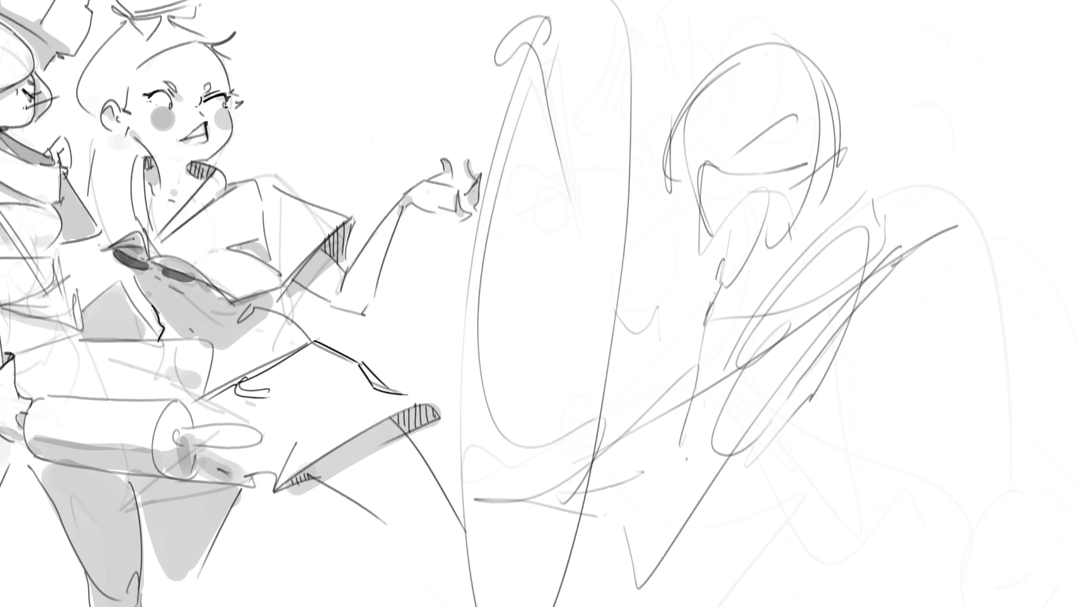
pyautogui.moveTo(666, 253); pyautogui.dragTo(804, 563)
pyautogui.moveTo(711, 416)
pyautogui.mouseDown()
pyautogui.moveTo(843, 533)
pyautogui.moveTo(1014, 494)
pyautogui.moveTo(767, 575)
pyautogui.moveTo(853, 606)
pyautogui.mouseUp()
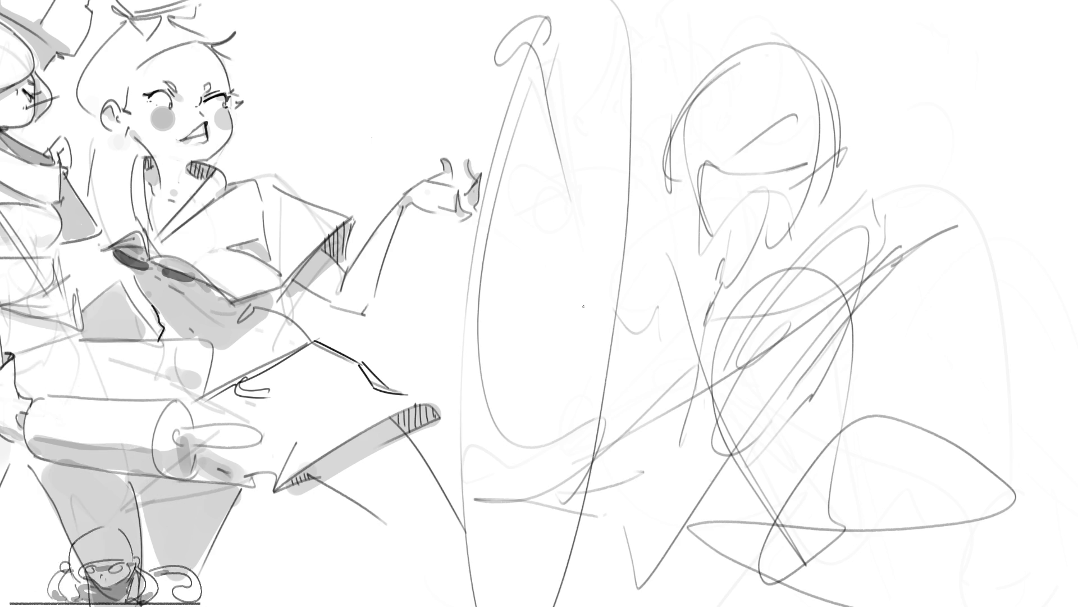
pyautogui.moveTo(584, 301)
pyautogui.mouseDown()
pyautogui.moveTo(584, 253)
pyautogui.moveTo(618, 337)
pyautogui.moveTo(925, 214)
pyautogui.mouseUp()
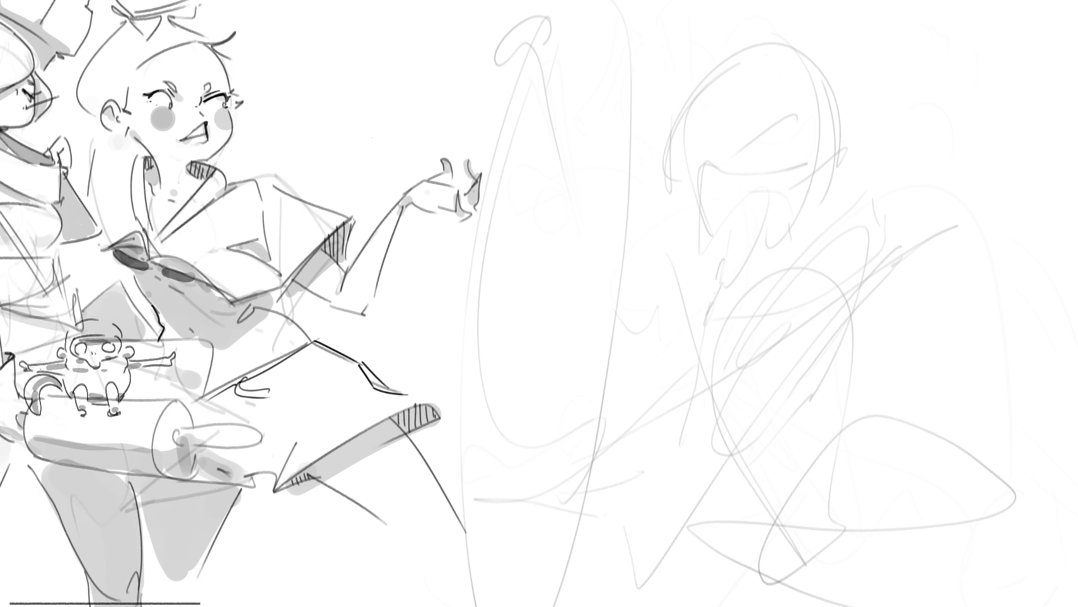
# - Draw the right figure's head outline, hair curves, forehead arc and first closed eye
pyautogui.moveTo(782, 79); pyautogui.dragTo(758, 146)
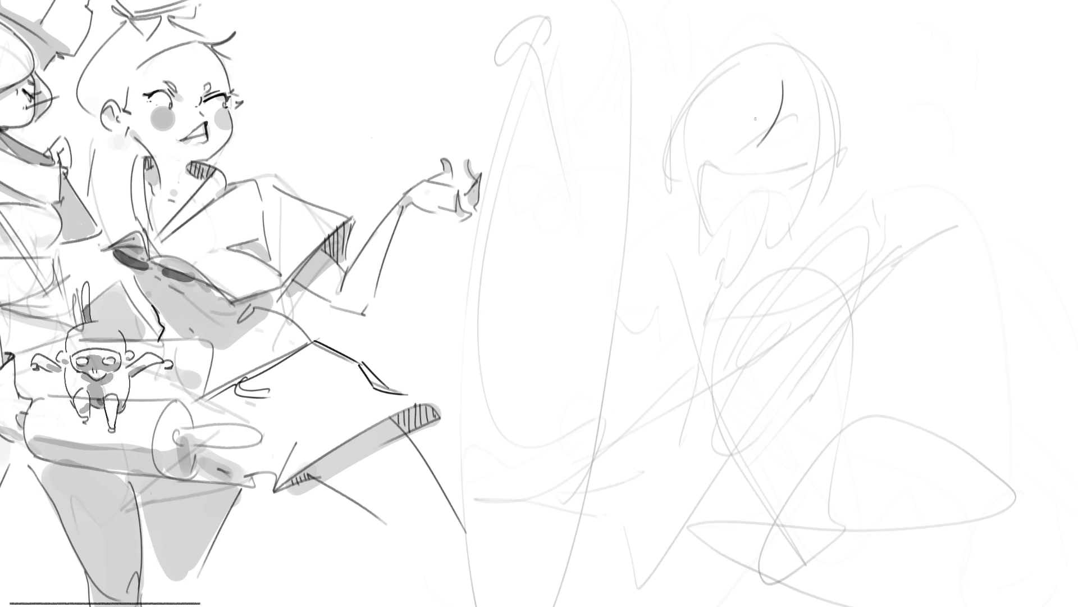
pyautogui.moveTo(784, 84); pyautogui.dragTo(735, 169)
pyautogui.moveTo(759, 63)
pyautogui.mouseDown()
pyautogui.moveTo(719, 168)
pyautogui.moveTo(739, 168)
pyautogui.moveTo(671, 124)
pyautogui.mouseUp()
pyautogui.moveTo(649, 126)
pyautogui.mouseDown()
pyautogui.moveTo(660, 160)
pyautogui.moveTo(688, 166)
pyautogui.mouseUp()
pyautogui.moveTo(694, 66); pyautogui.dragTo(651, 137)
pyautogui.moveTo(651, 180); pyautogui.dragTo(669, 203)
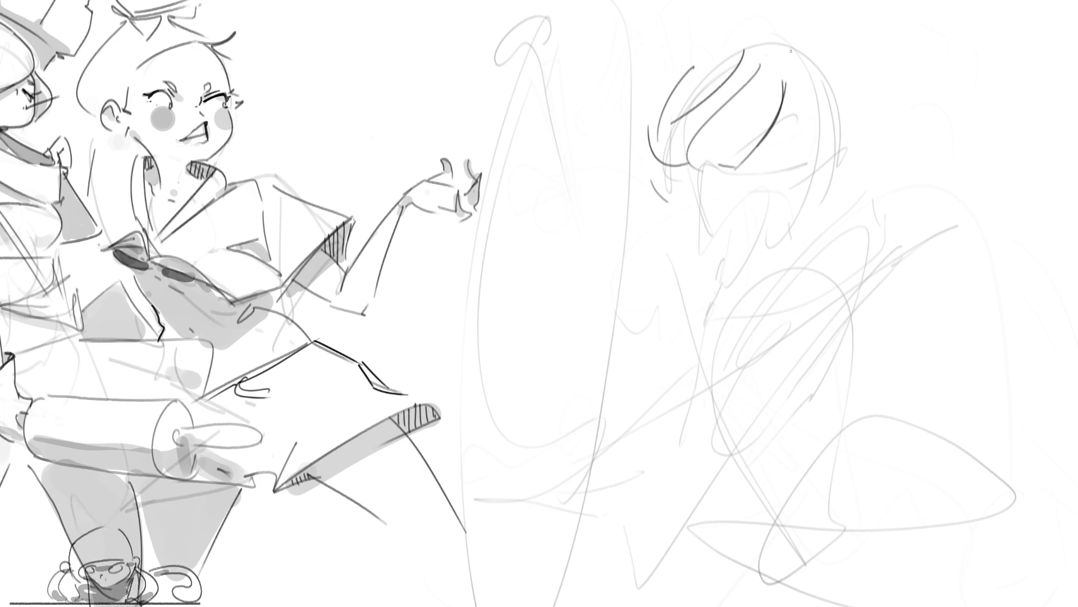
pyautogui.moveTo(759, 150); pyautogui.dragTo(786, 144)
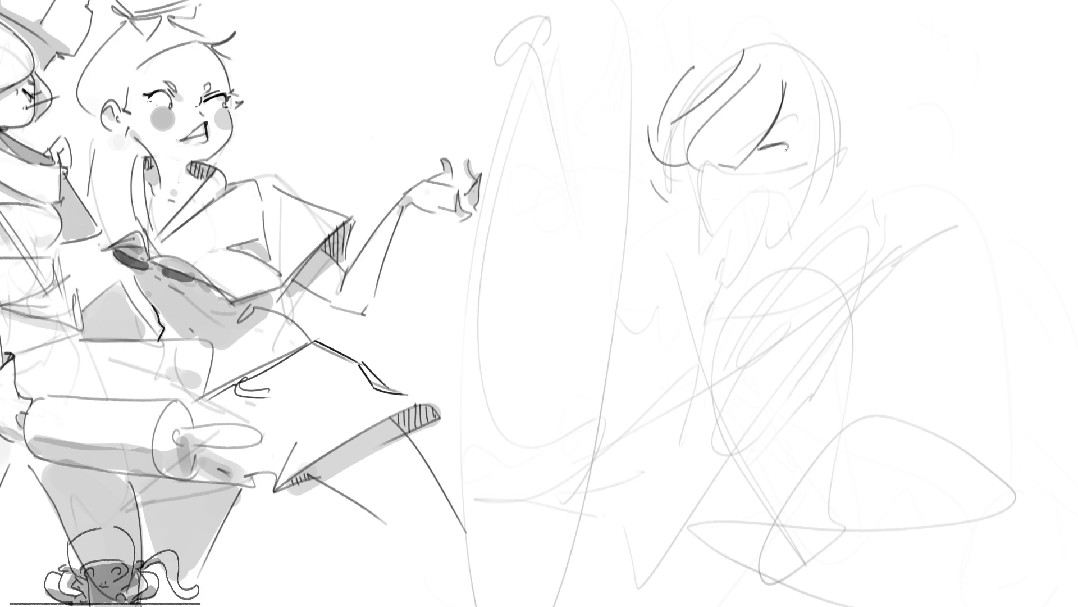
# - Add bob hair strands curling in at the jaw, the second closed eye and left hair outline
pyautogui.moveTo(785, 72)
pyautogui.mouseDown()
pyautogui.moveTo(801, 112)
pyautogui.moveTo(789, 194)
pyautogui.mouseUp()
pyautogui.moveTo(809, 151); pyautogui.dragTo(817, 221)
pyautogui.moveTo(791, 54); pyautogui.dragTo(840, 210)
pyautogui.moveTo(861, 166); pyautogui.dragTo(814, 233)
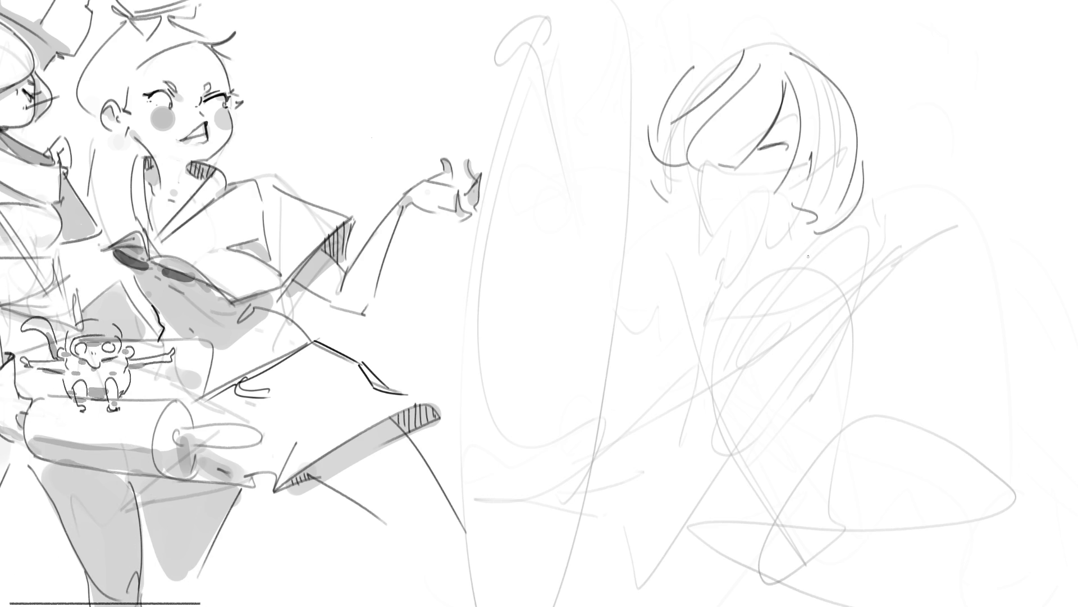
pyautogui.moveTo(755, 186)
pyautogui.mouseDown()
pyautogui.moveTo(784, 171)
pyautogui.moveTo(701, 176)
pyautogui.mouseUp()
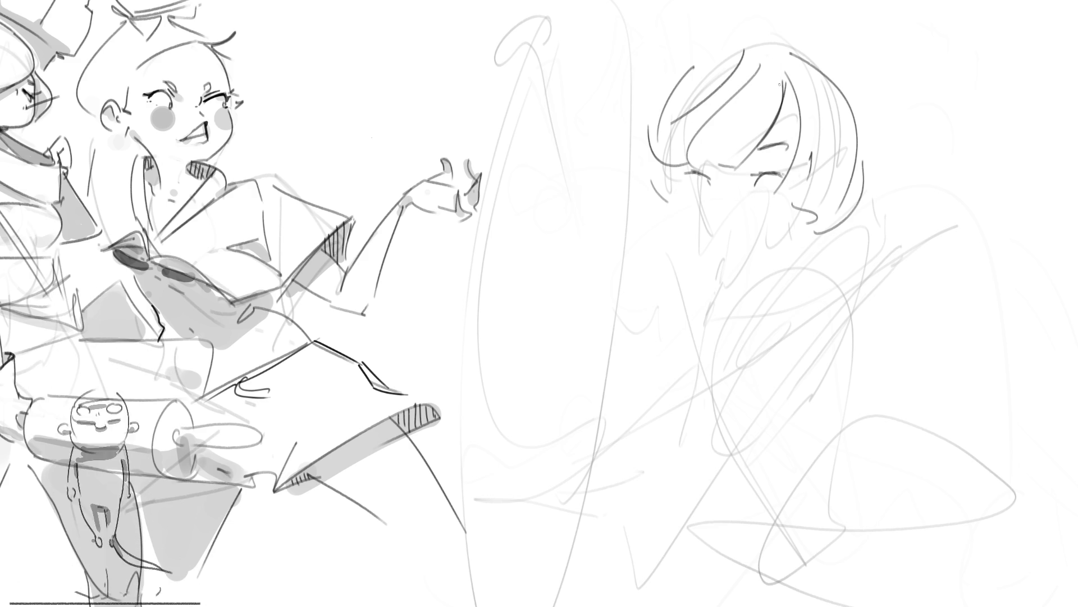
pyautogui.moveTo(688, 201)
pyautogui.mouseDown()
pyautogui.moveTo(667, 191)
pyautogui.moveTo(728, 257)
pyautogui.moveTo(725, 212)
pyautogui.mouseUp()
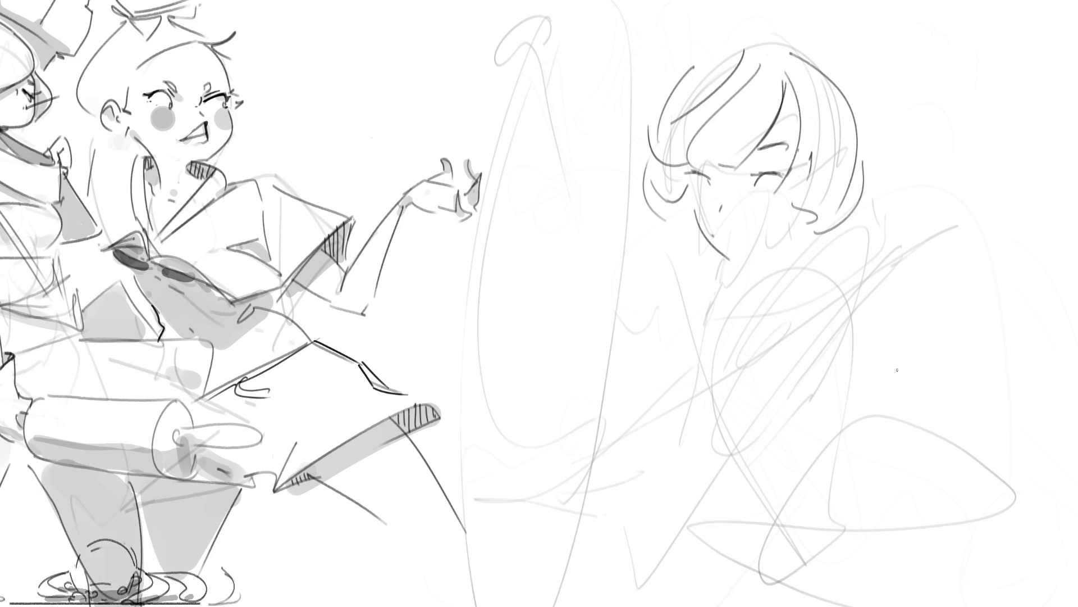
# - Draw the chin line and a hair bun on top of the head
pyautogui.moveTo(731, 257); pyautogui.dragTo(780, 242)
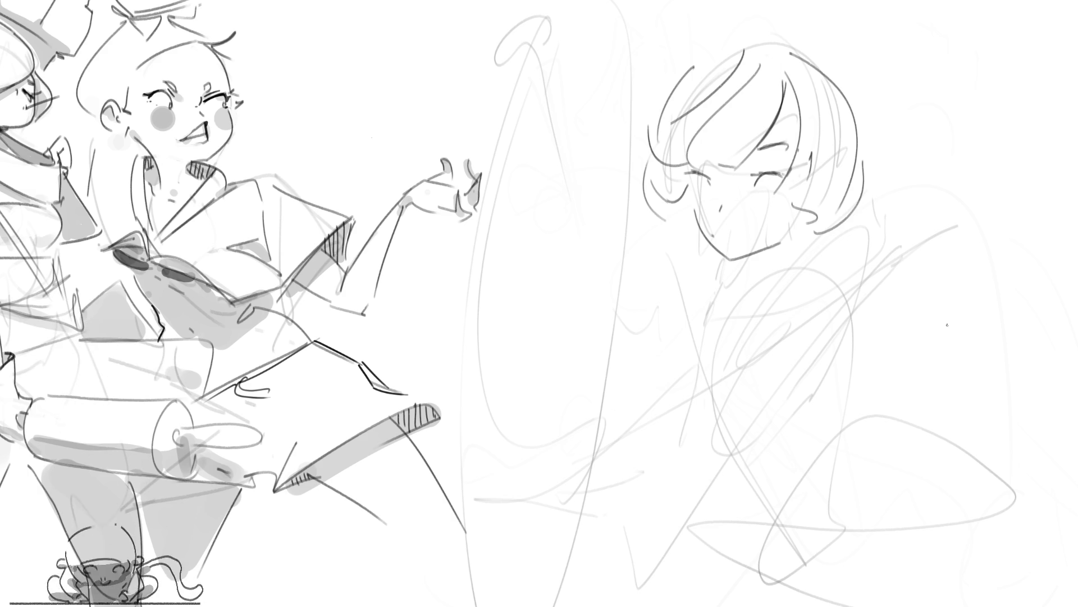
pyautogui.moveTo(721, 49); pyautogui.dragTo(800, 42)
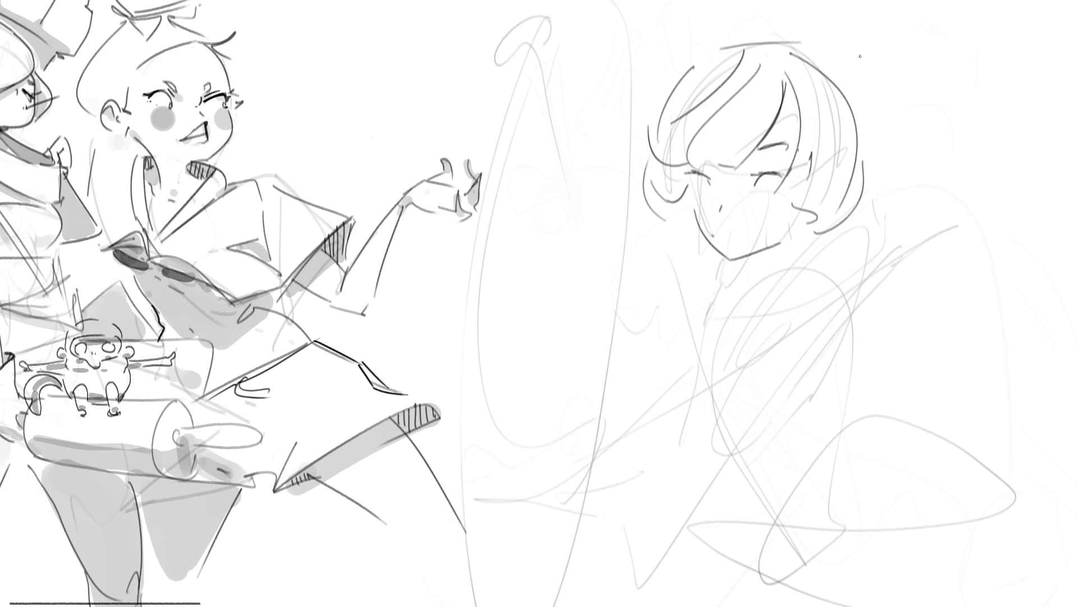
pyautogui.moveTo(799, 42)
pyautogui.mouseDown()
pyautogui.moveTo(898, 45)
pyautogui.moveTo(809, 68)
pyautogui.moveTo(907, 59)
pyautogui.mouseUp()
pyautogui.moveTo(865, 123); pyautogui.dragTo(908, 84)
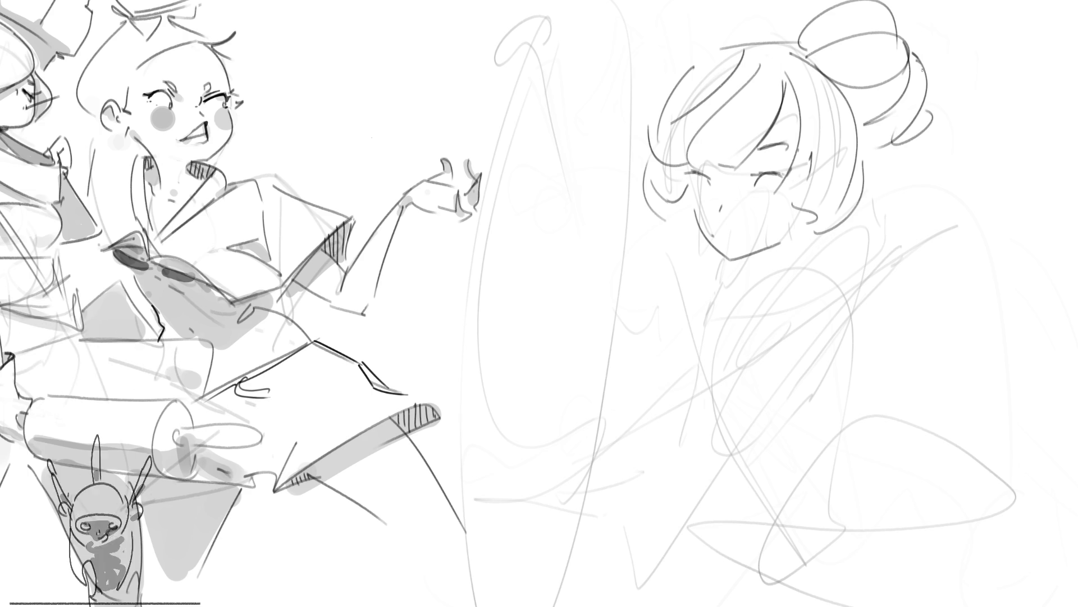